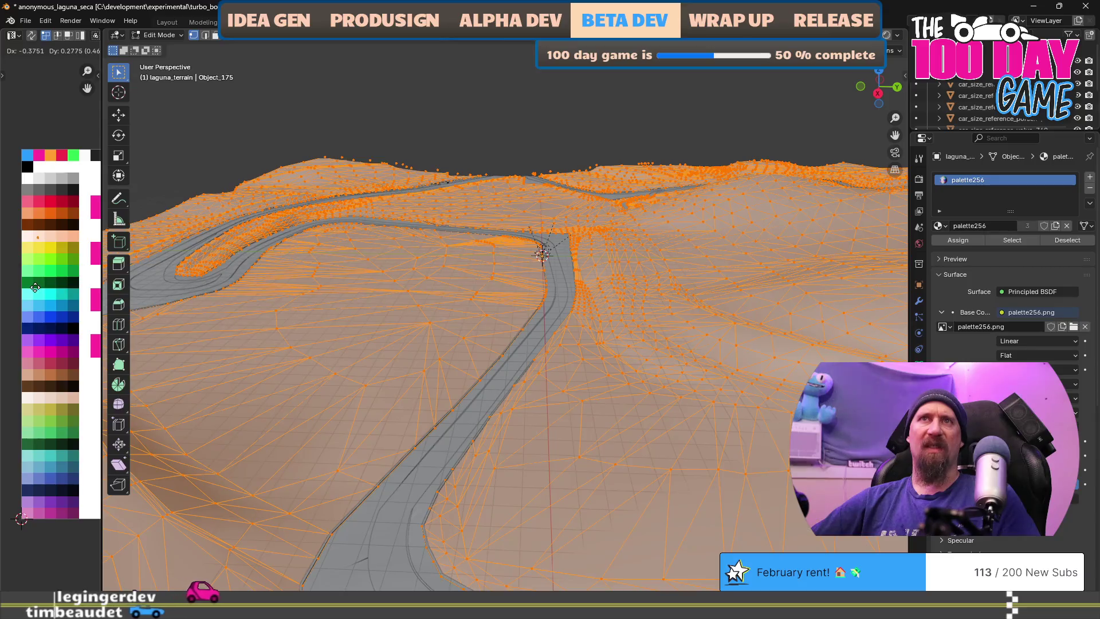
Leave Edit Mode on the terrain and orbit to a low, side-on view of the track
scroll(600, 316, down, 3)
scroll(600, 315, up, 2)
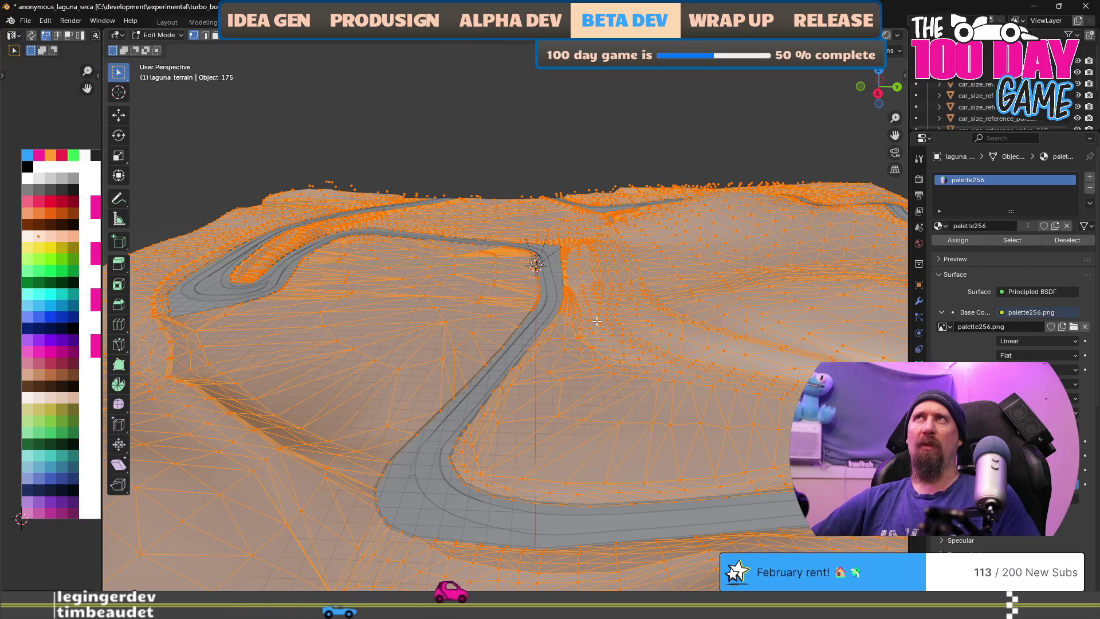
key(Tab)
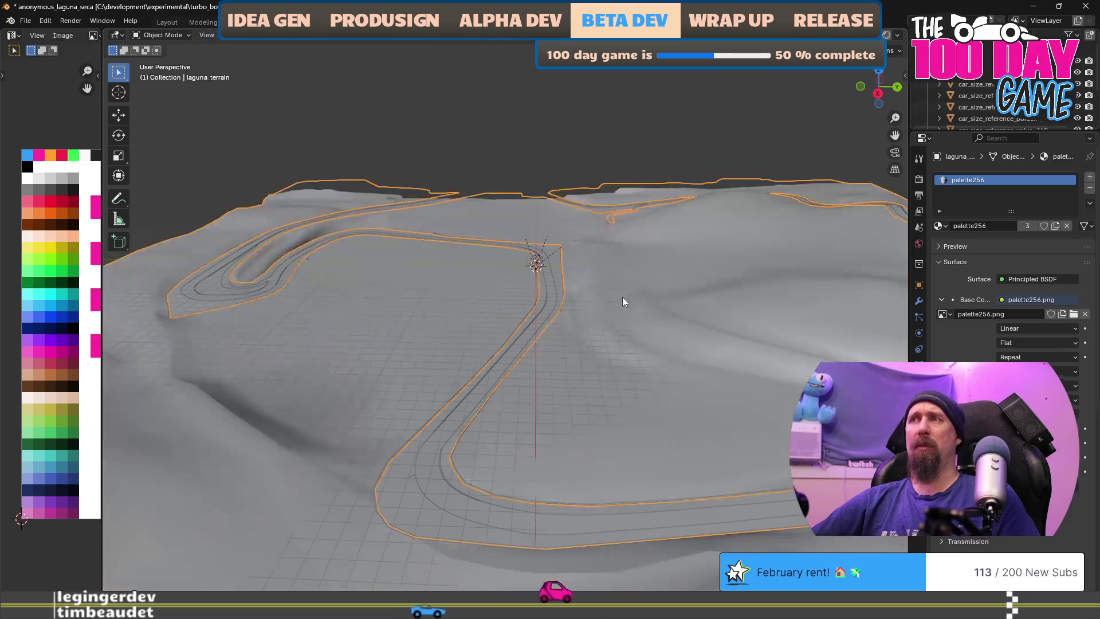
drag(613, 397, 544, 339)
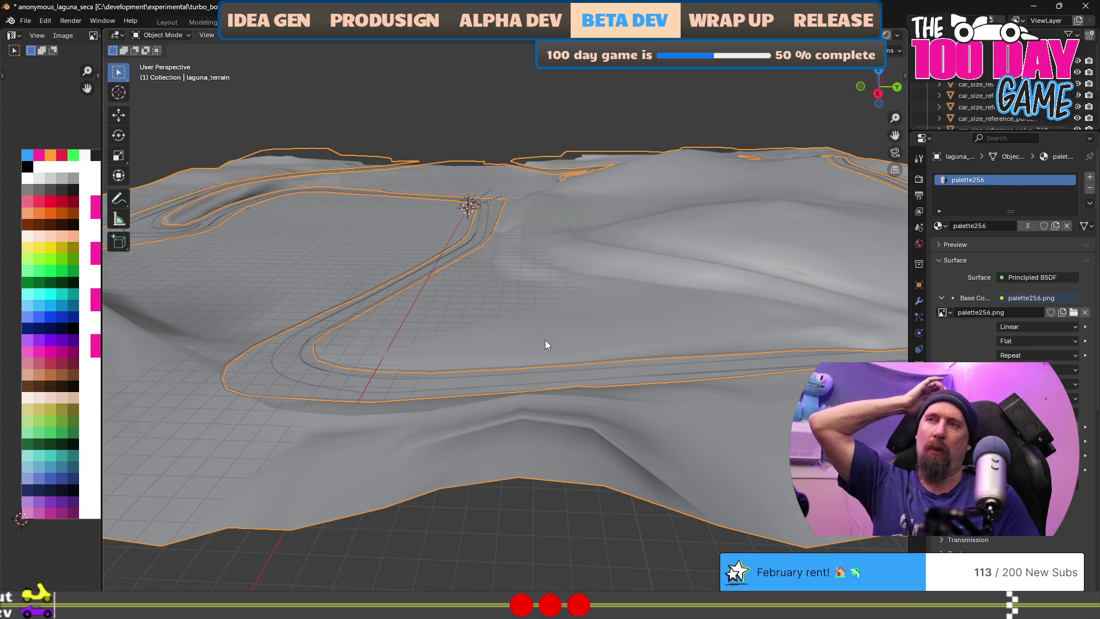
mouse_move(465, 355)
mouse_down()
mouse_move(280, 426)
mouse_move(339, 422)
mouse_move(434, 374)
mouse_up()
Switch the viewport to Material Preview and inspect the palette-coloured terrain from other angles
key(shift+z)
key(shift+z)
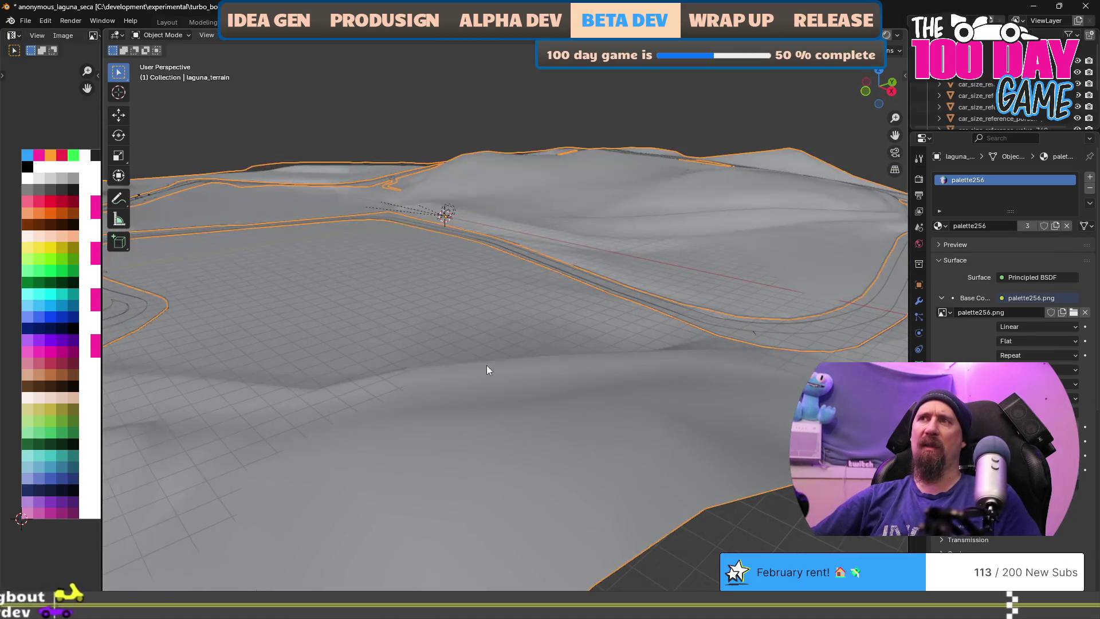
key(z)
click(500, 425)
mouse_move(518, 379)
mouse_down()
mouse_move(459, 393)
mouse_move(434, 384)
mouse_up()
mouse_move(435, 424)
mouse_down()
mouse_move(402, 430)
mouse_move(559, 433)
mouse_up()
scroll(464, 432, down, 3)
Return to Object Mode and make laguna_track the active object
key(Tab)
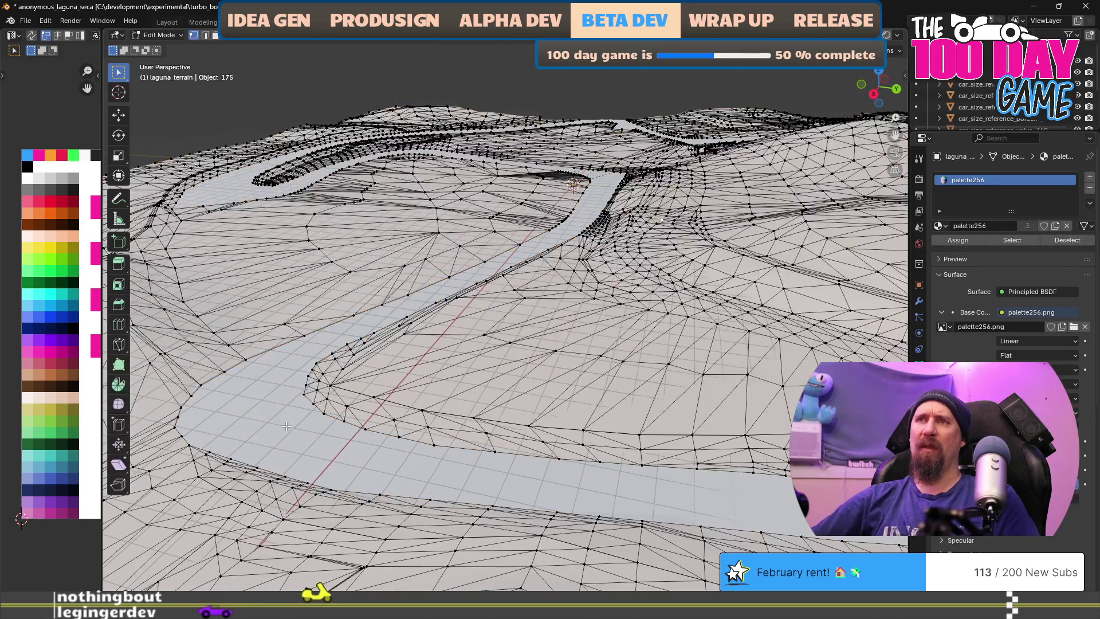
key(Tab)
click(315, 440)
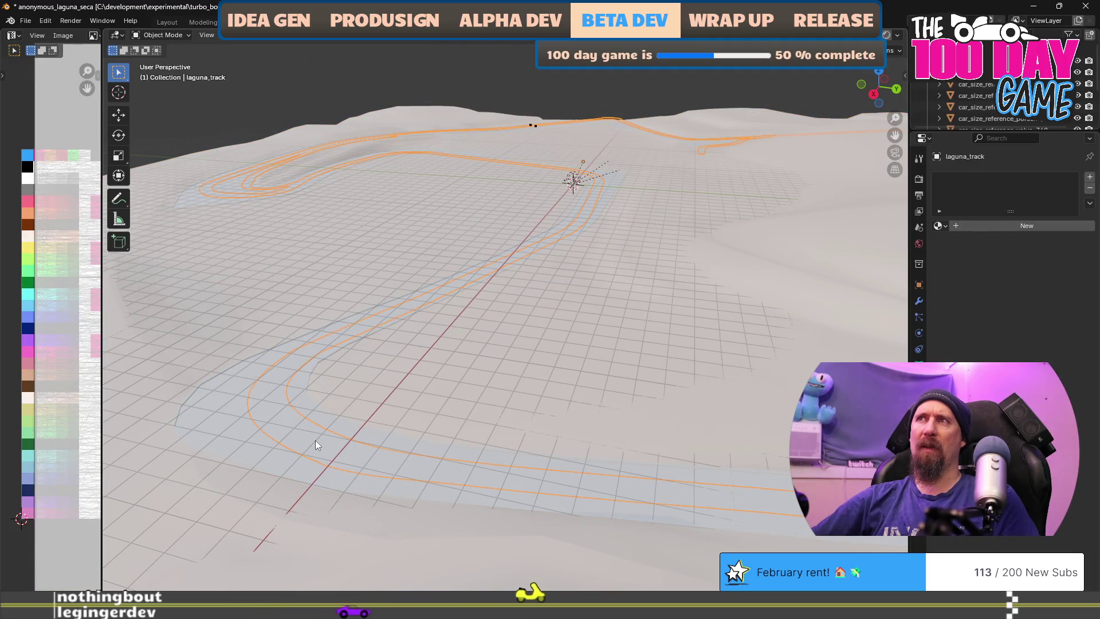
Select the whole track mesh, scale its UVs to 0, and assign the palette256 material
key(Tab)
key(a)
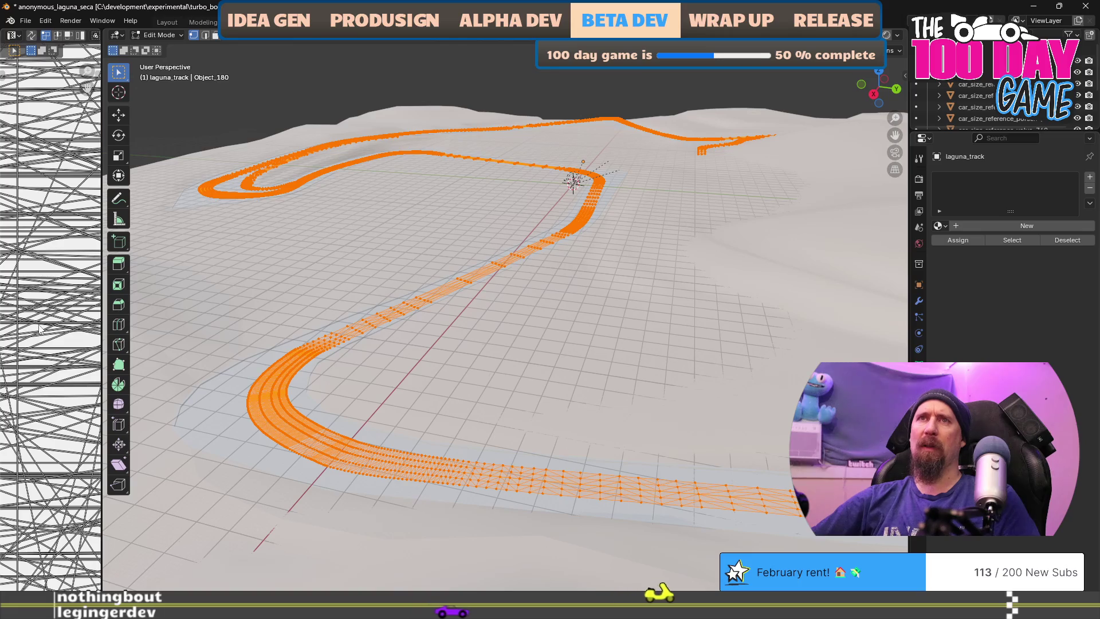
text(as0)
key(Return)
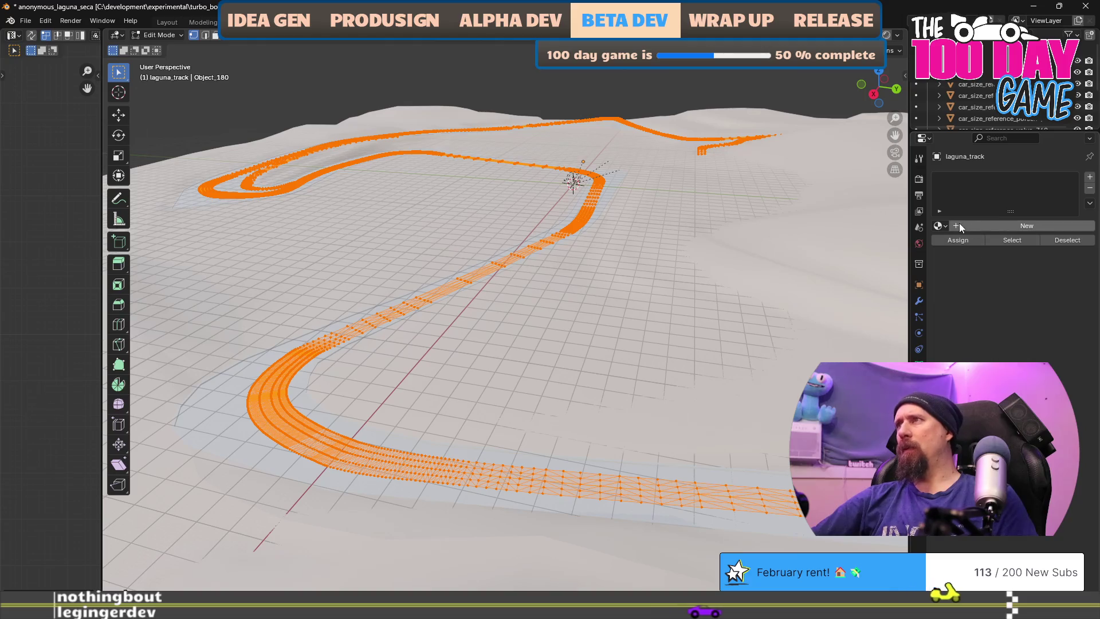
click(940, 226)
click(954, 244)
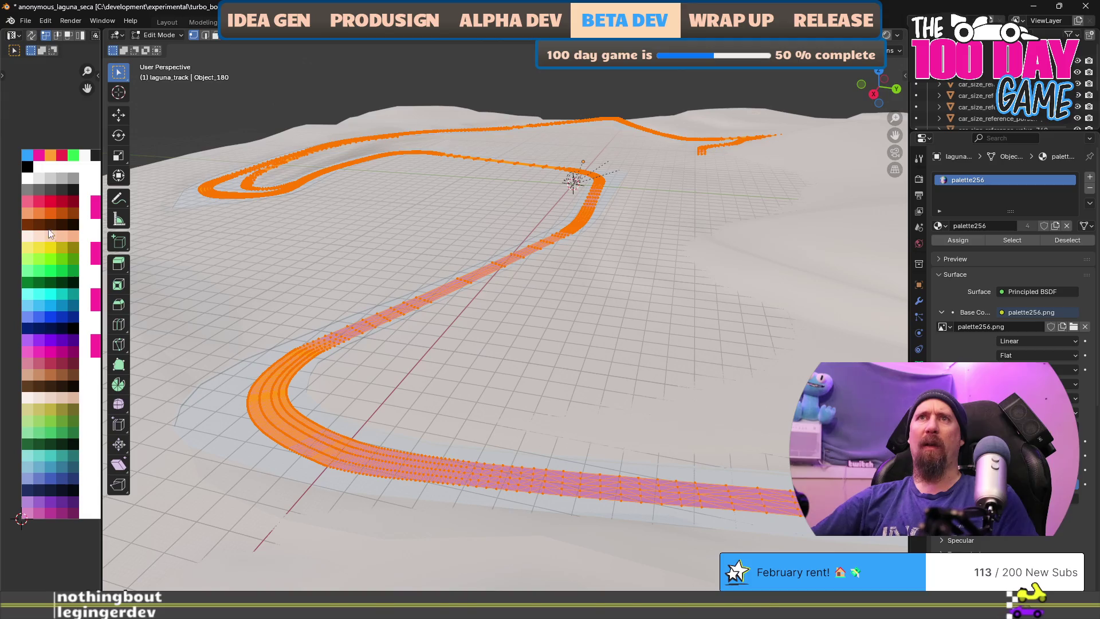
Move the track UVs across the palette, trying other swatches including orange
key(g)
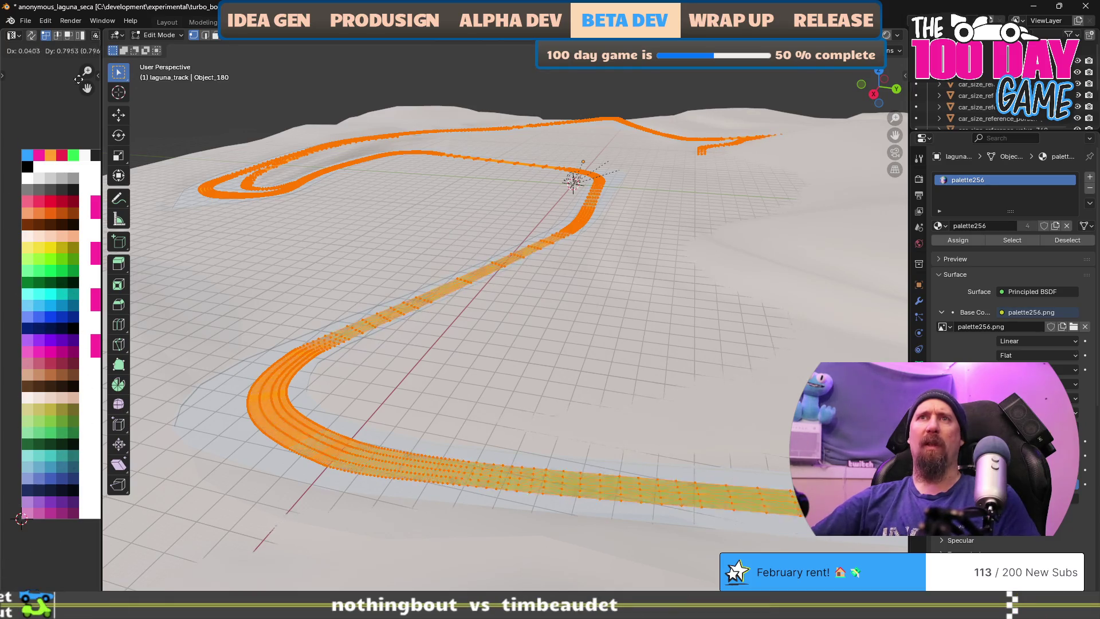
click(12, 86)
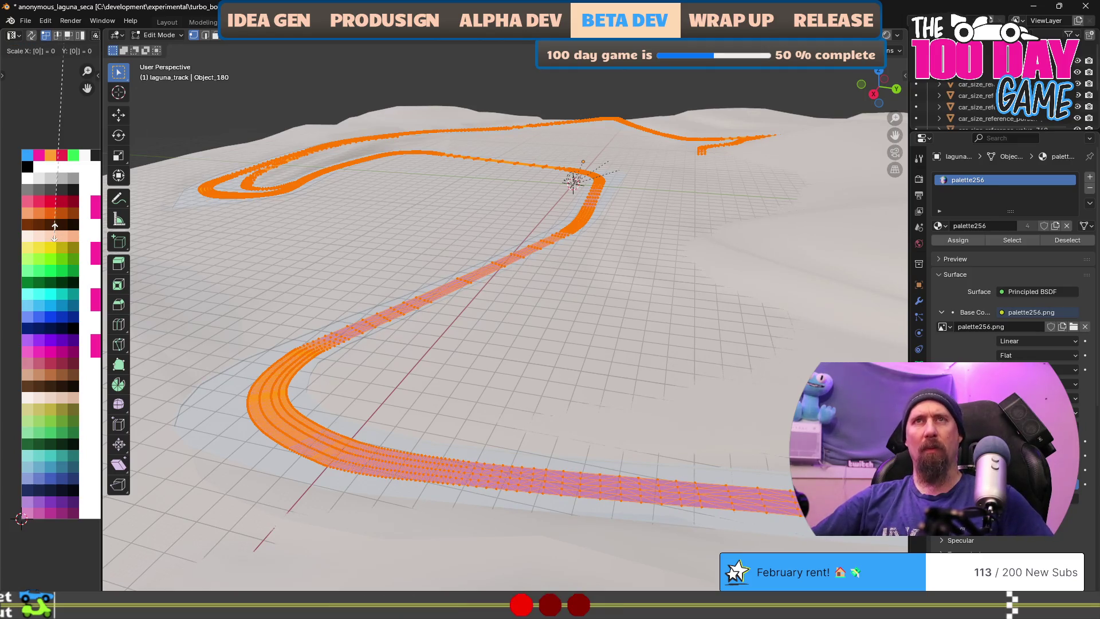
key(g)
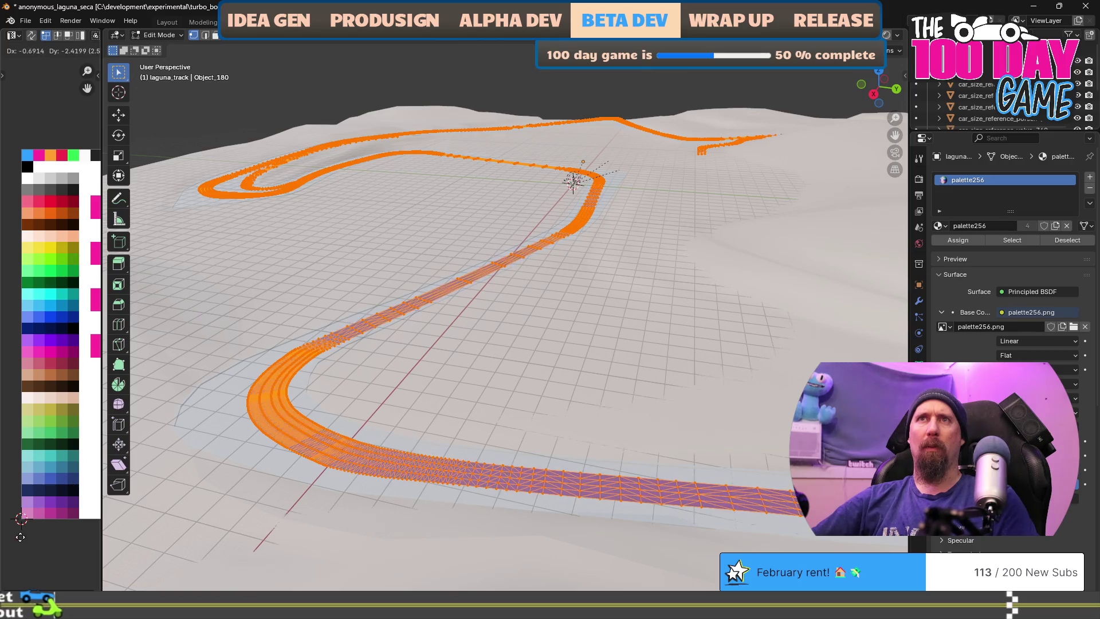
click(40, 539)
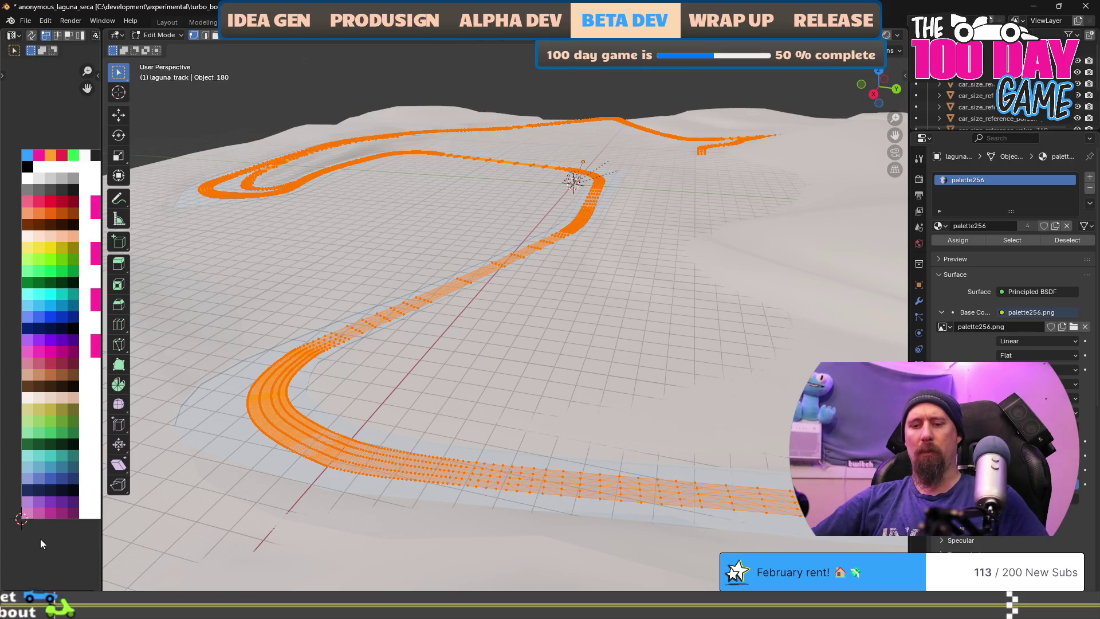
key(s)
right_click(55, 532)
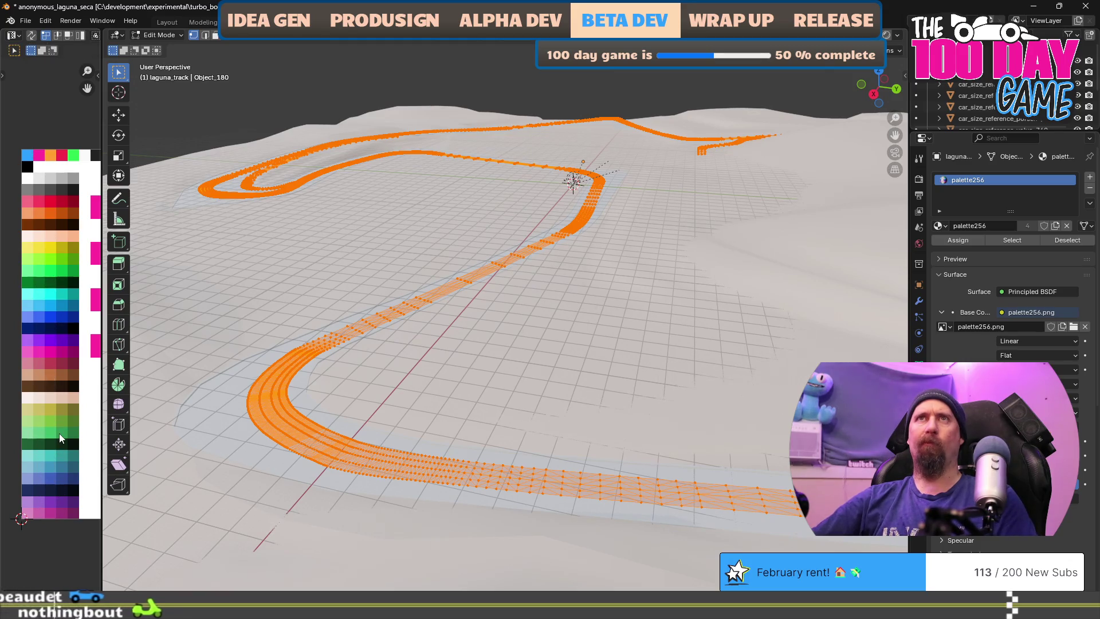
Settle the track UVs on a dark grey palette swatch and leave Edit Mode
key(g)
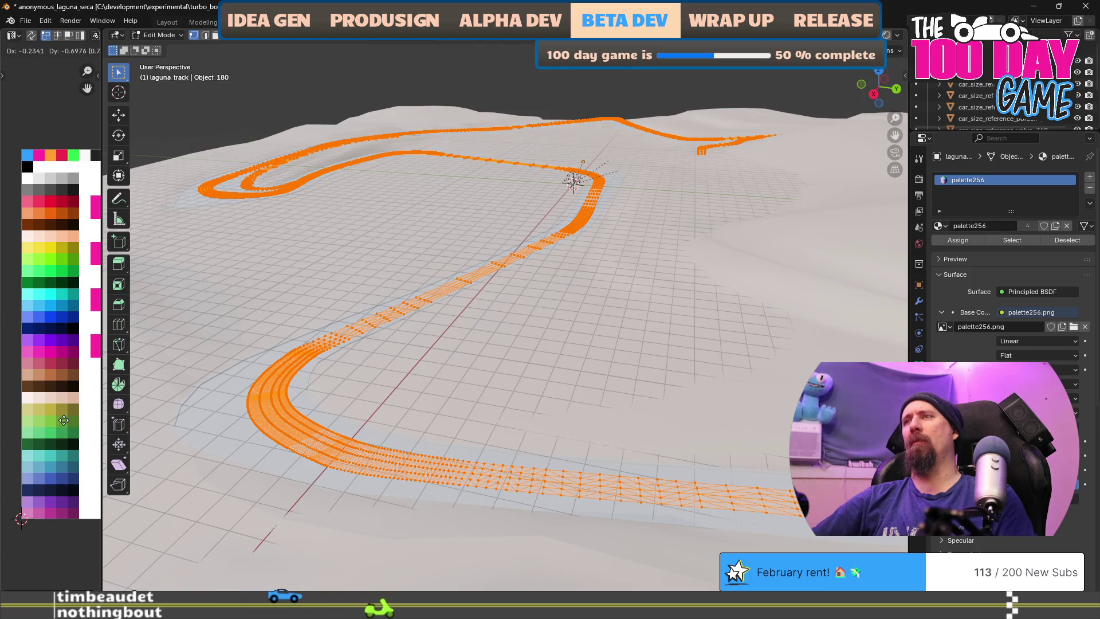
click(59, 416)
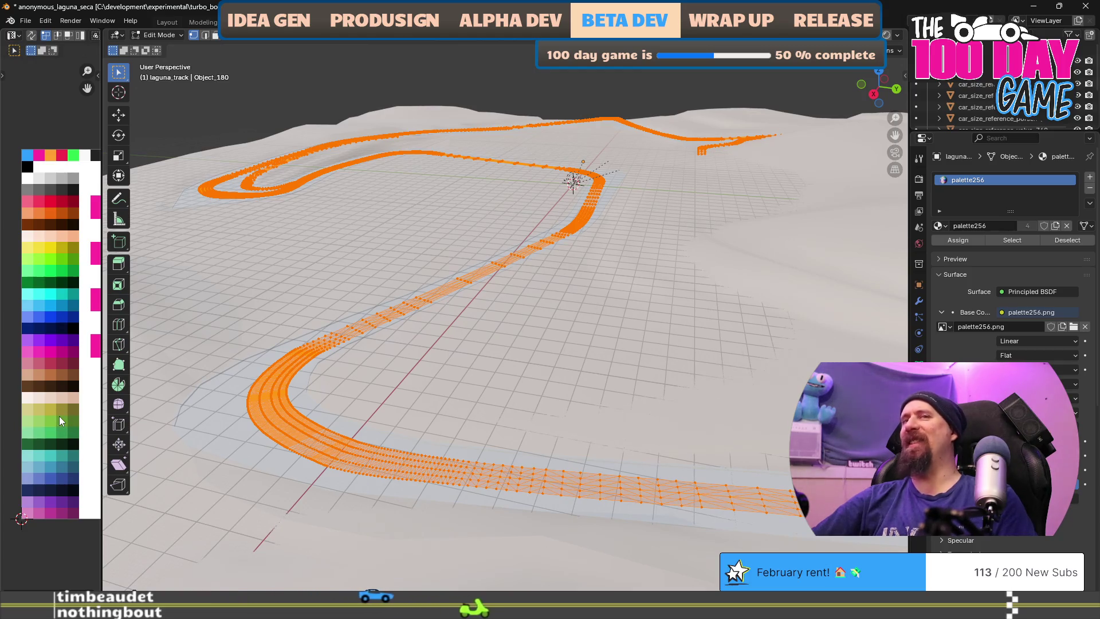
scroll(60, 250, down, 5)
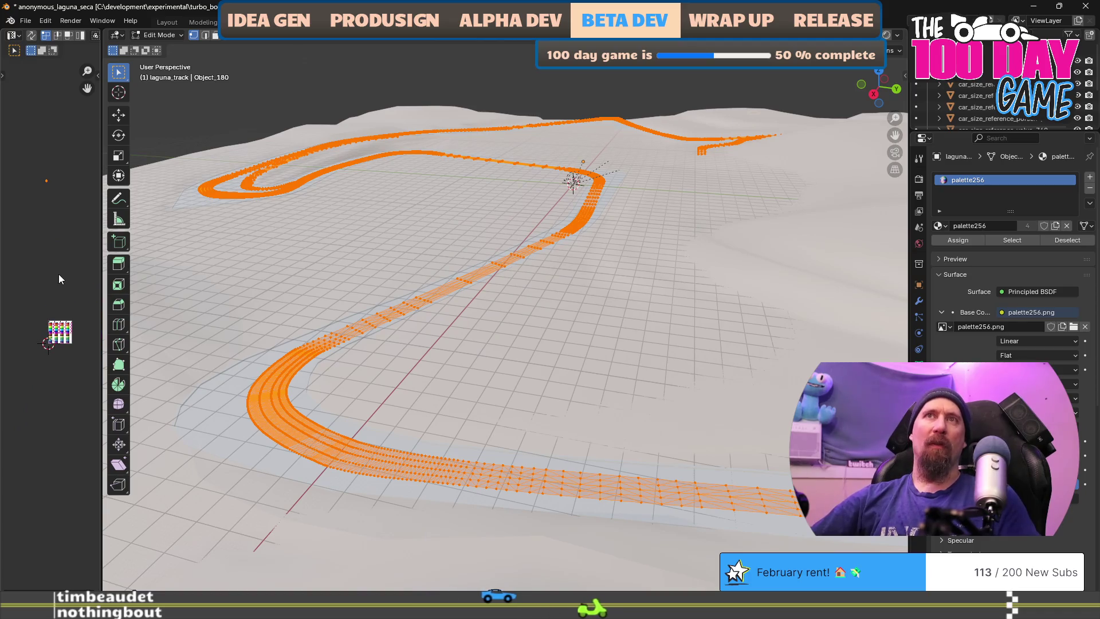
key(g)
click(56, 457)
scroll(56, 456, up, 5)
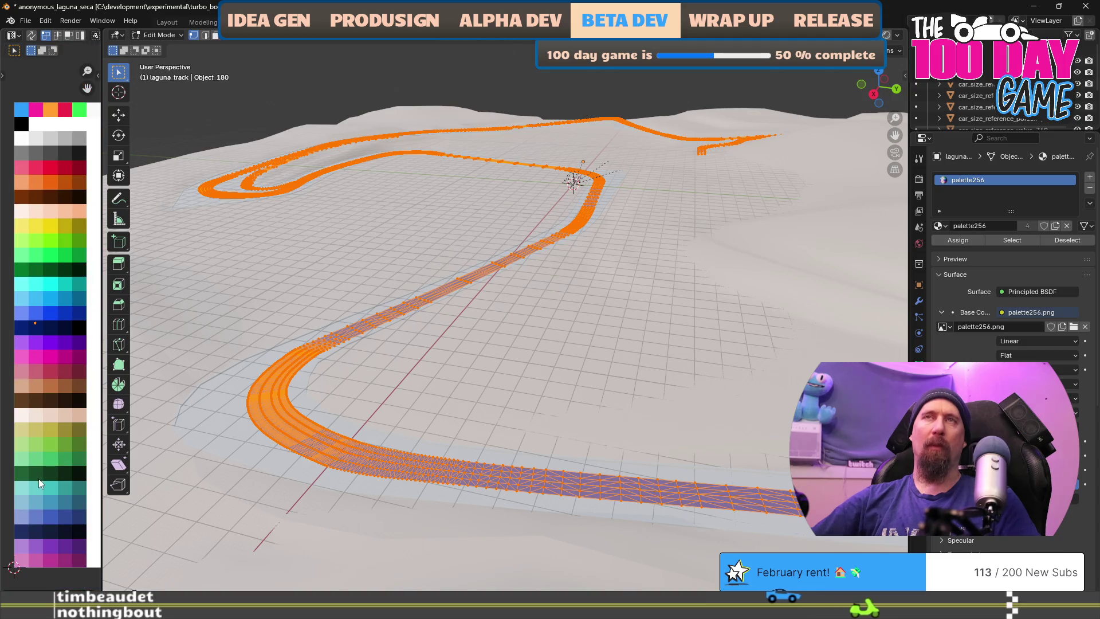
key(g)
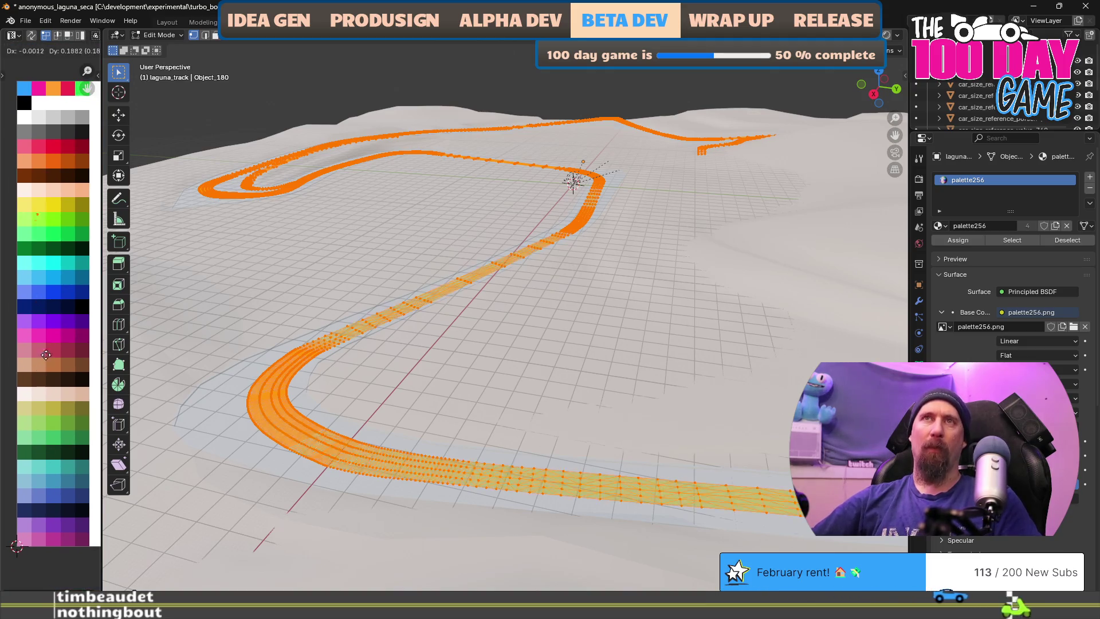
click(44, 359)
key(Tab)
scroll(412, 442, up, 3)
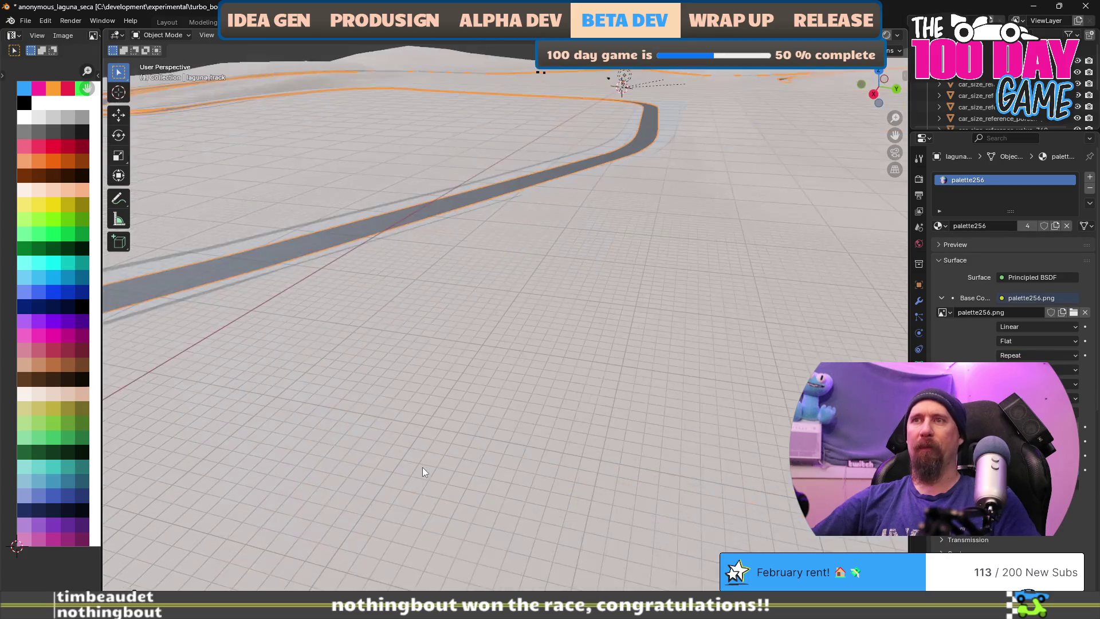
Change the palette texture interpolation from Linear to Closest for crisp colours
scroll(422, 467, down, 5)
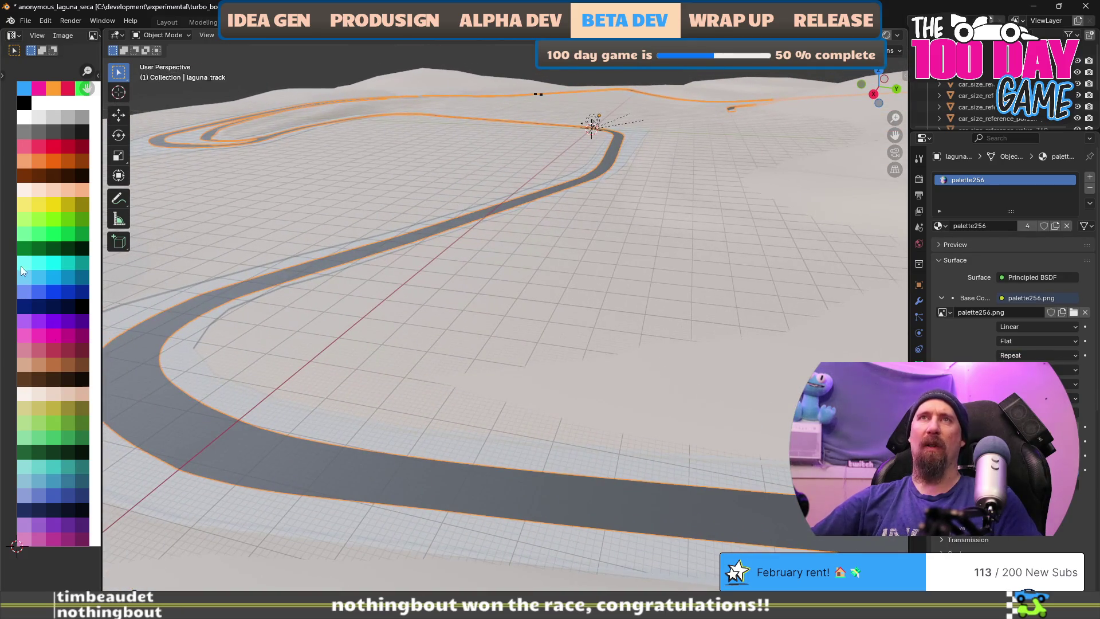
key(Tab)
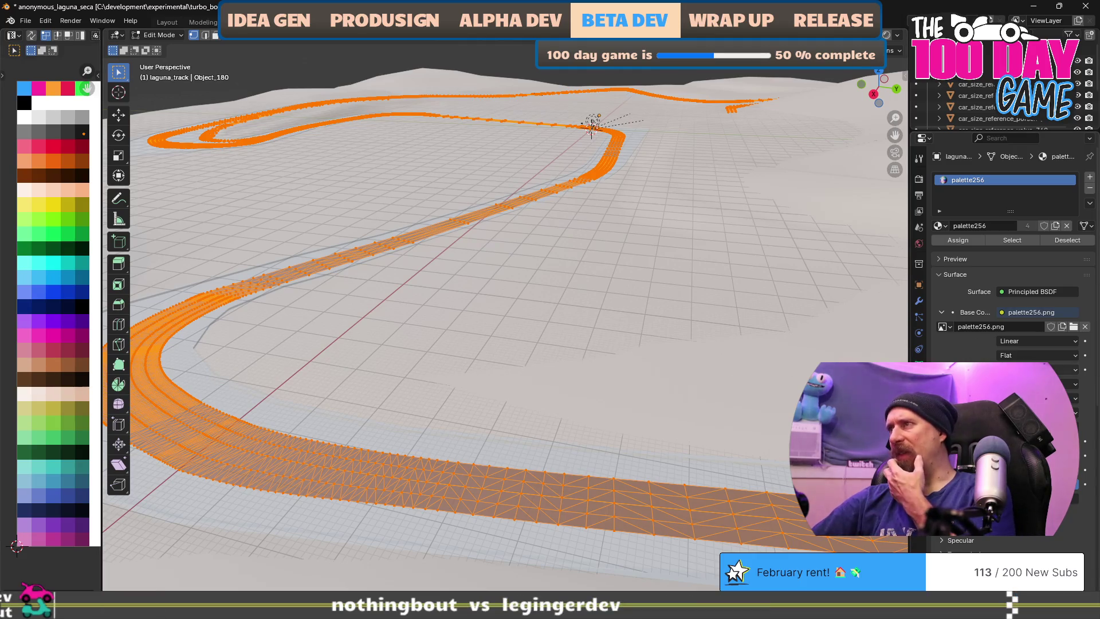
click(1072, 342)
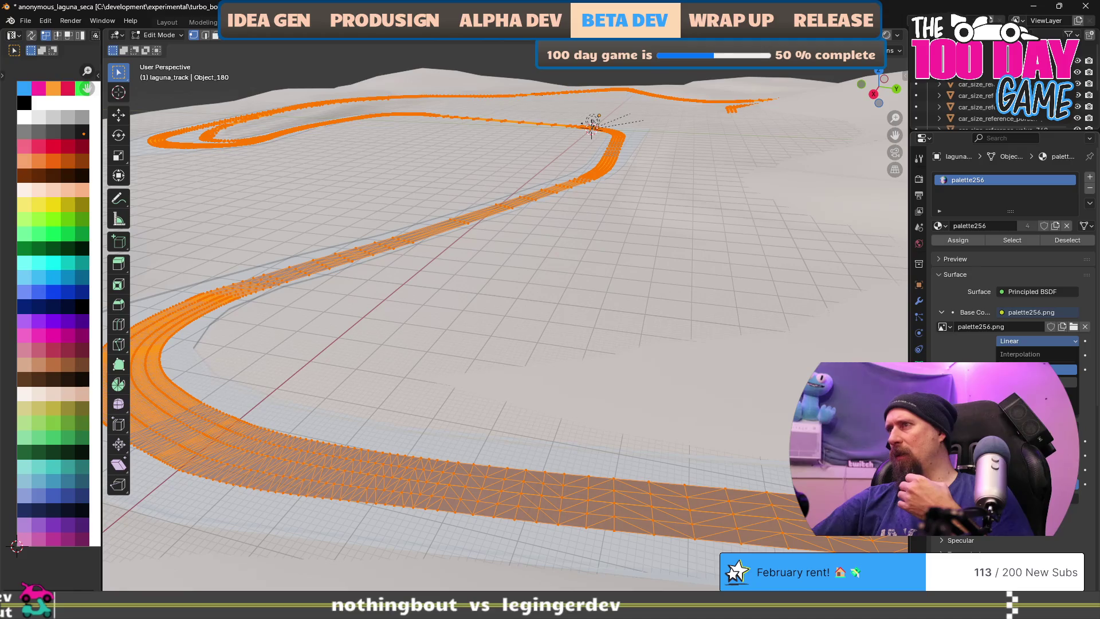
click(1031, 383)
scroll(379, 397, down, 2)
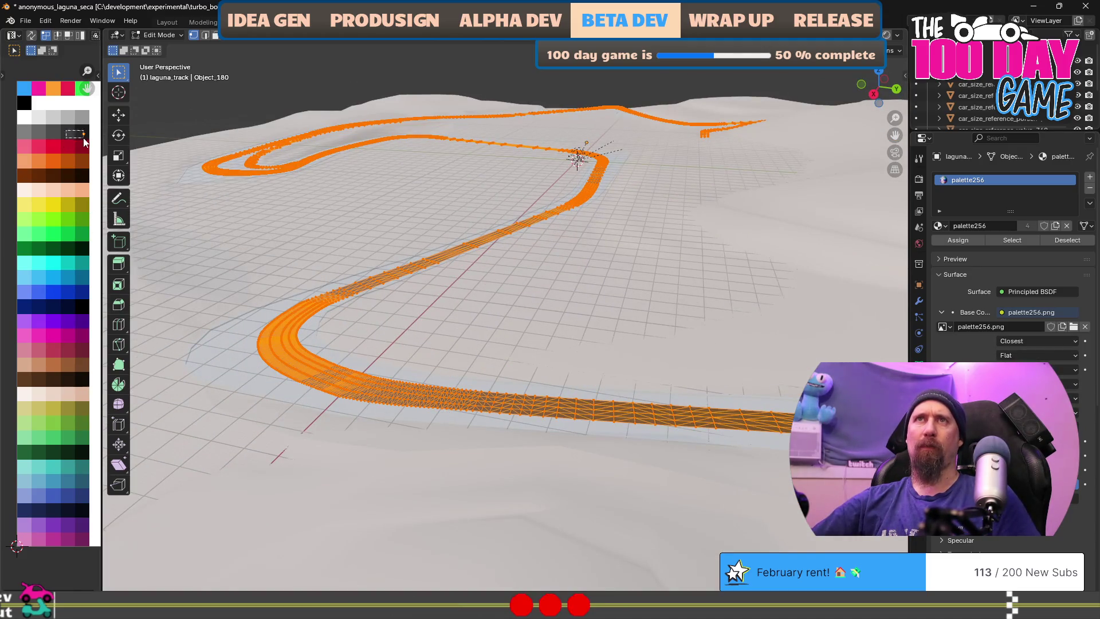
key(g)
key(Tab)
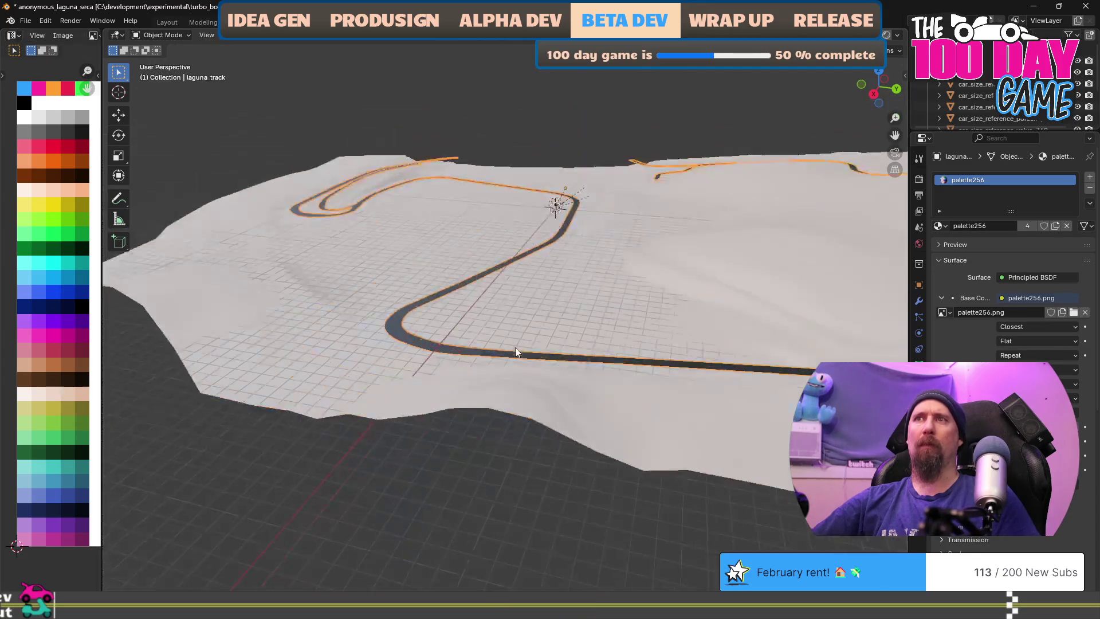
Select laguna_runoffs and enter Edit Mode on it
scroll(533, 394, up, 5)
scroll(456, 445, down, 2)
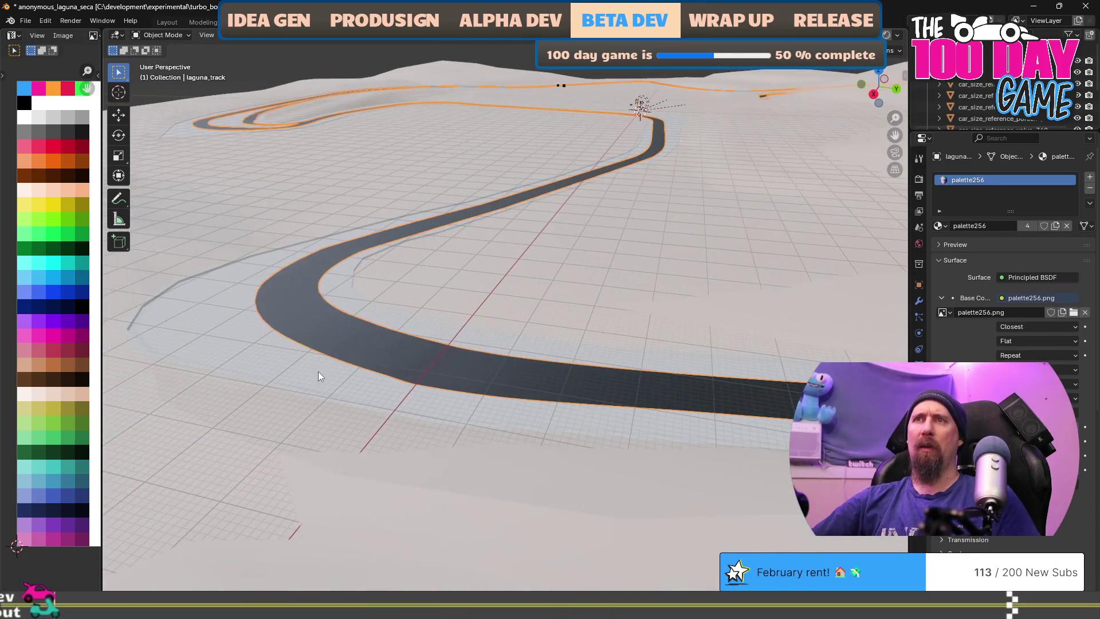
key(Tab)
click(274, 349)
key(Tab)
click(262, 352)
key(Tab)
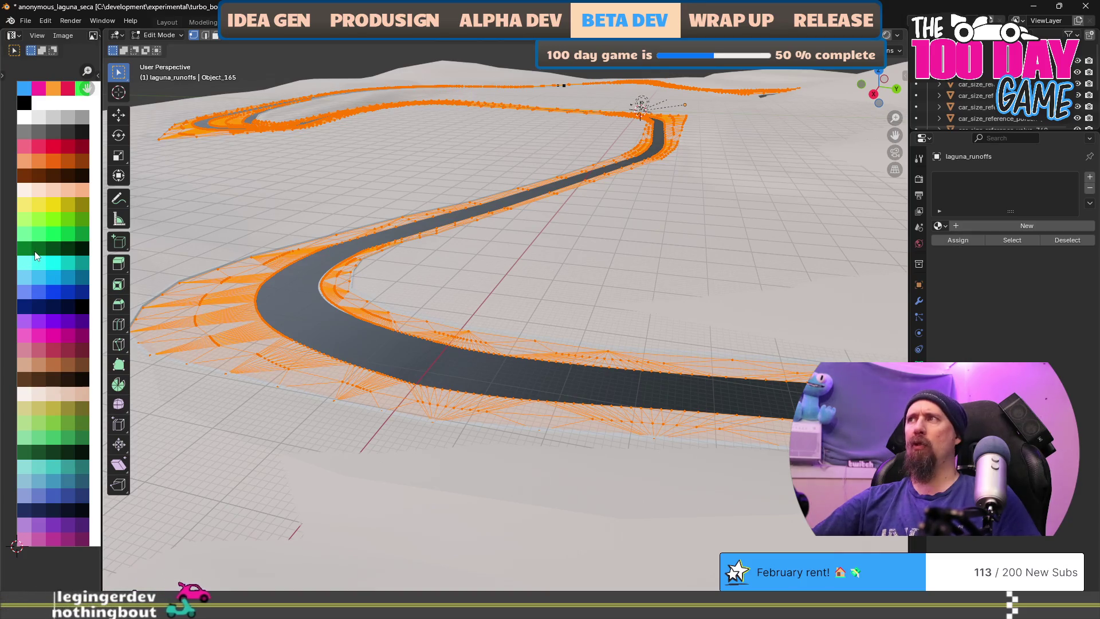
Unwrap the laguna_runoffs mesh UVs
scroll(569, 325, down, 5)
scroll(569, 325, up, 2)
scroll(569, 324, up, 2)
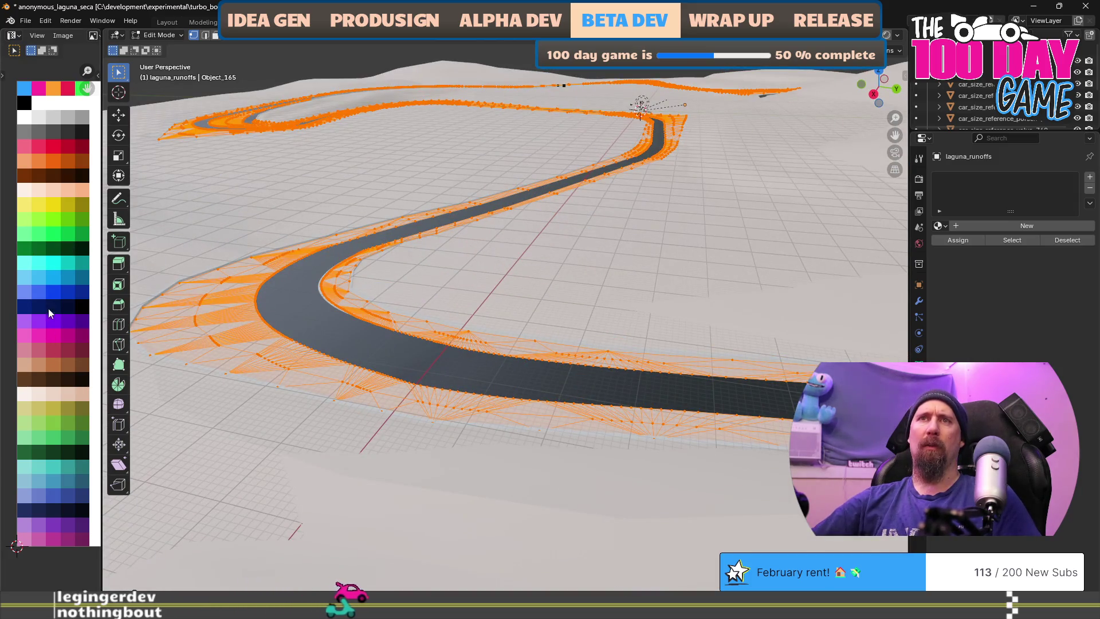
scroll(63, 332, down, 6)
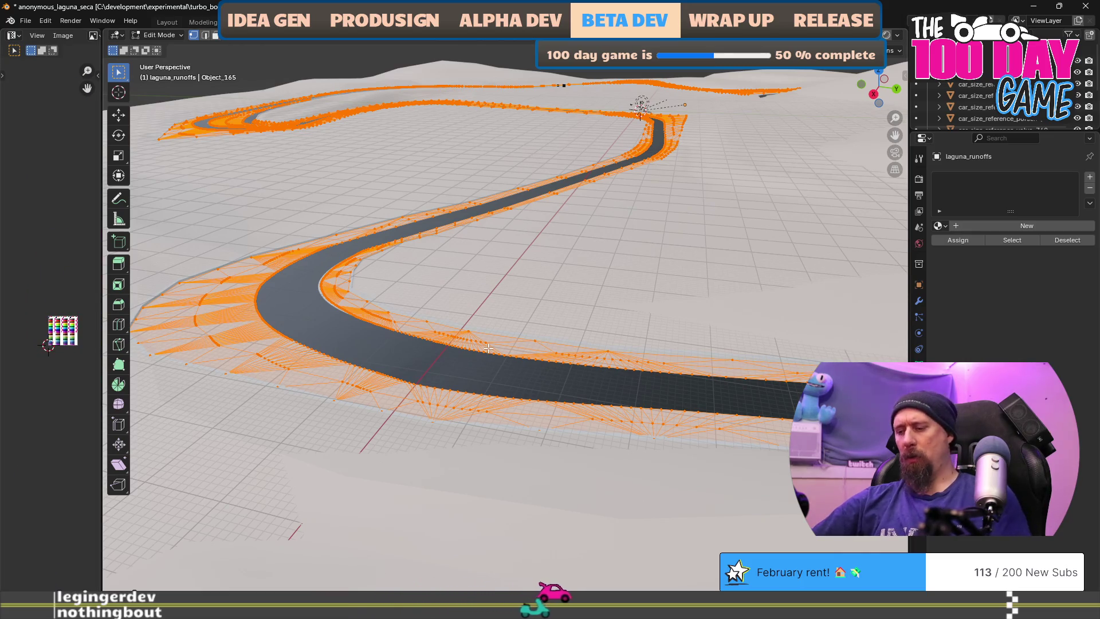
key(u)
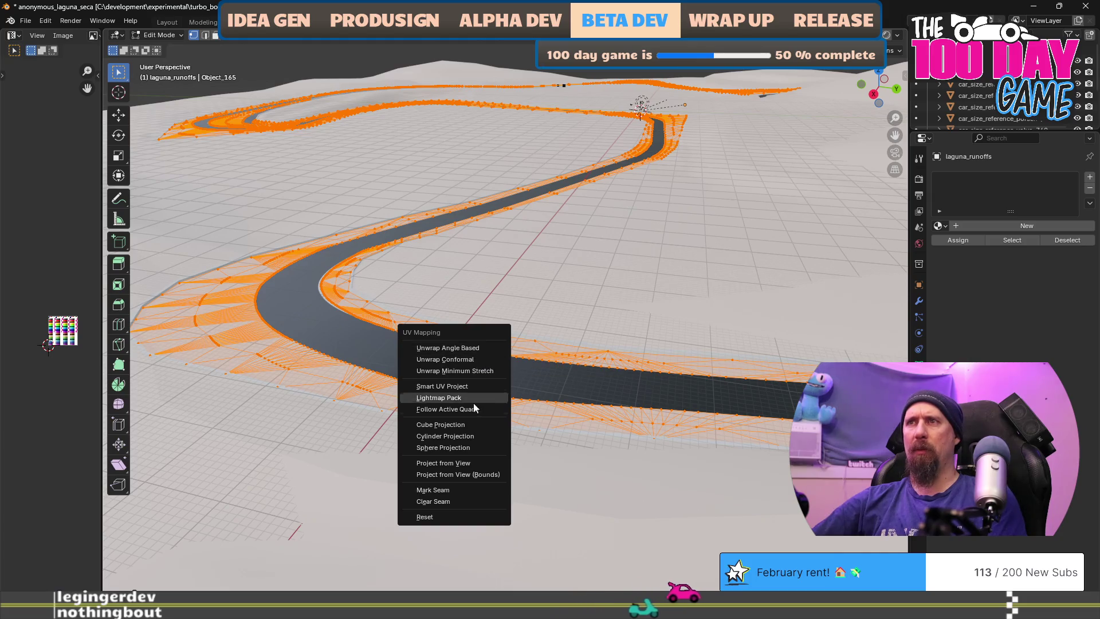
click(470, 348)
Scale all runoff UVs to 0 so they collapse to one point
scroll(69, 331, down, 3)
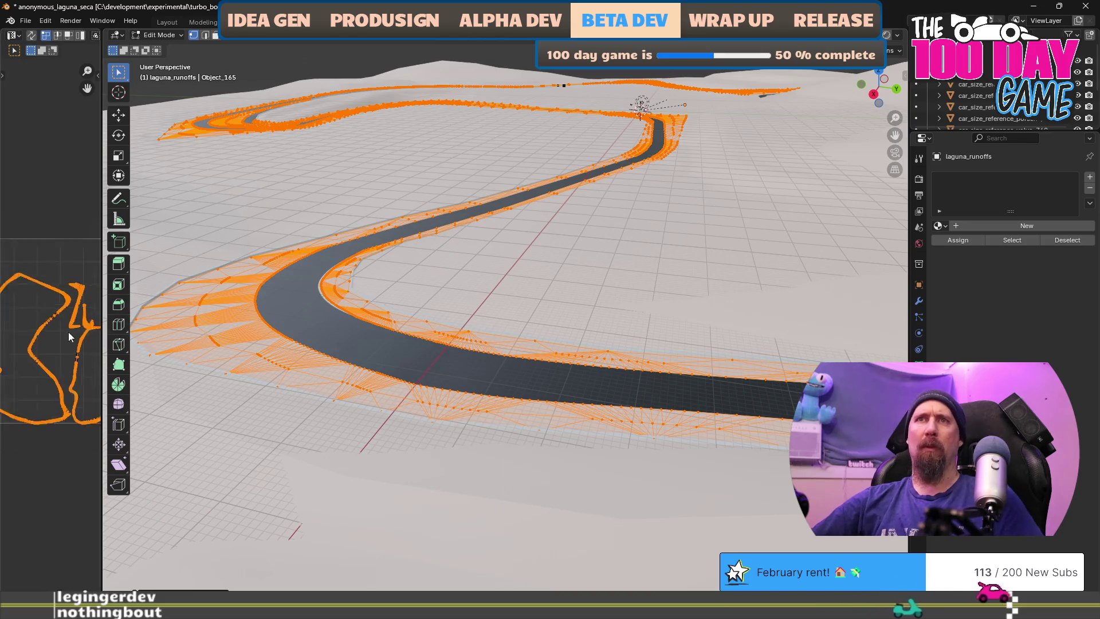
text(s)
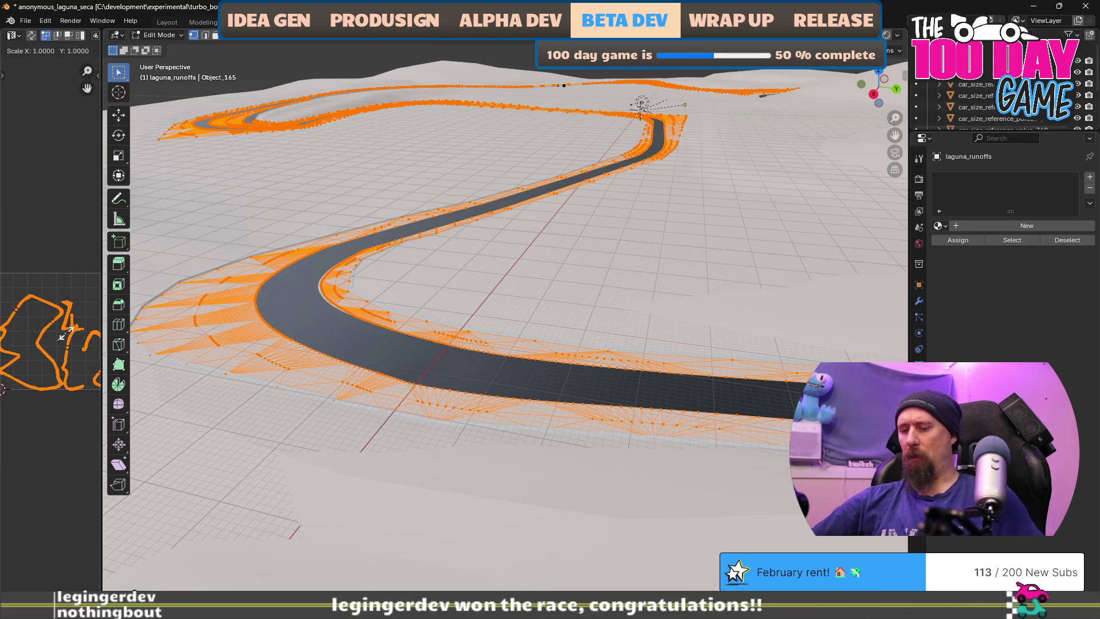
text(0)
key(Return)
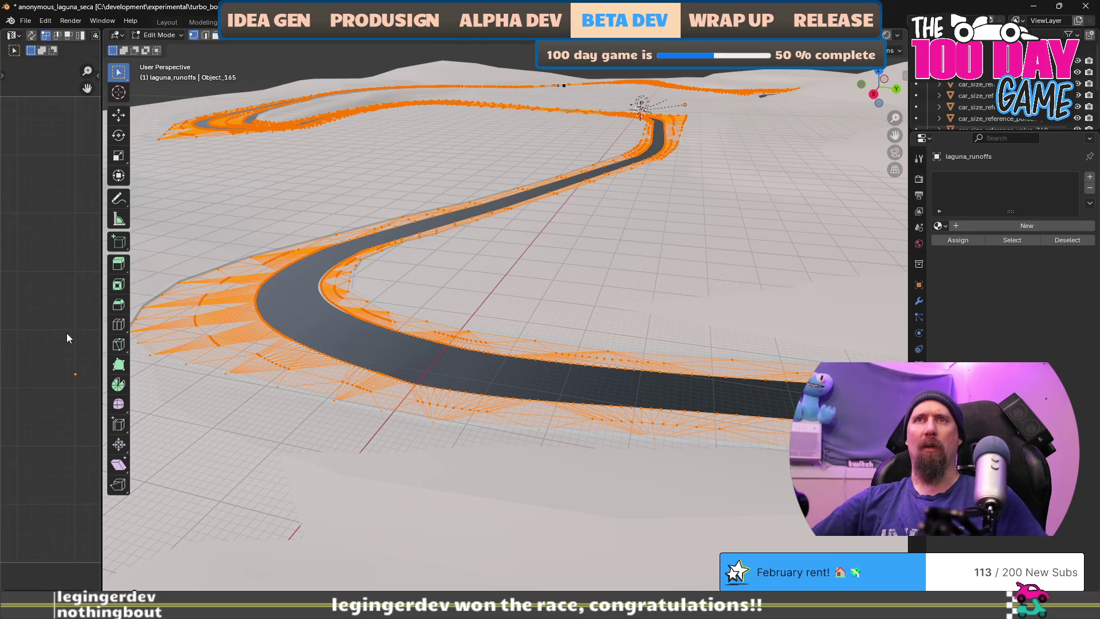
click(945, 226)
Give laguna_runoffs the palette256 material and drag its UVs toward an orange-brown swatch
click(953, 245)
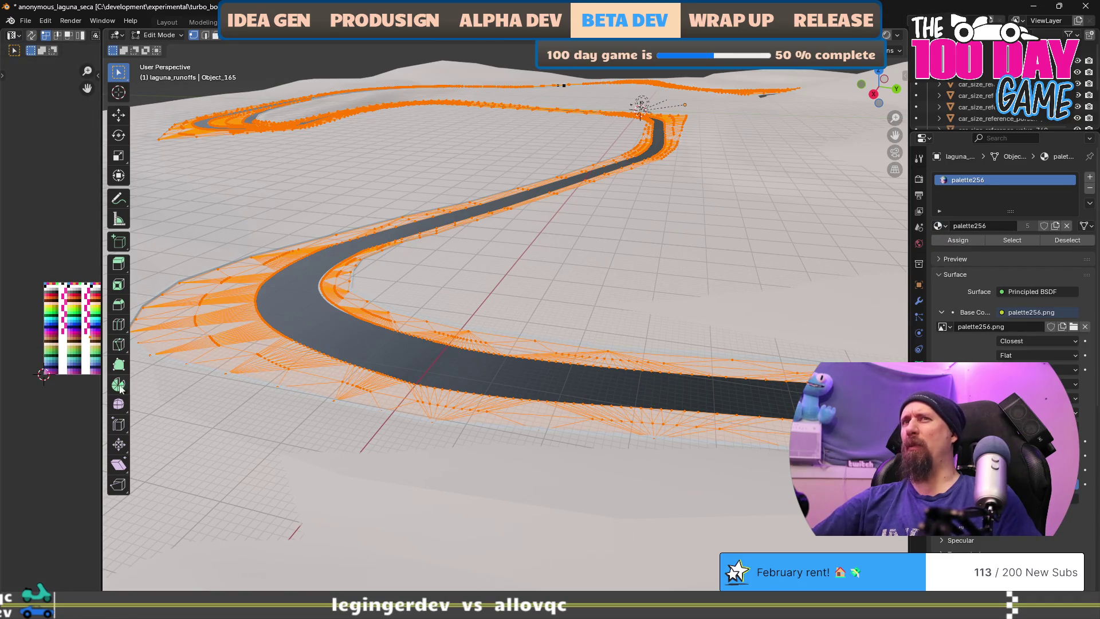
scroll(47, 365, up, 5)
scroll(46, 366, down, 8)
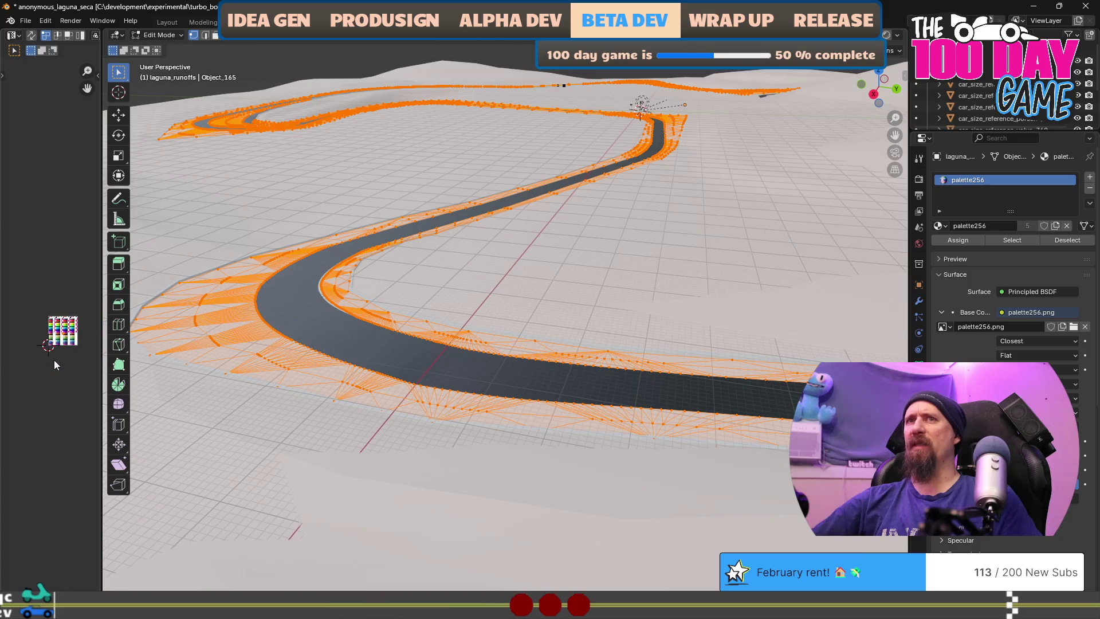
scroll(53, 365, up, 5)
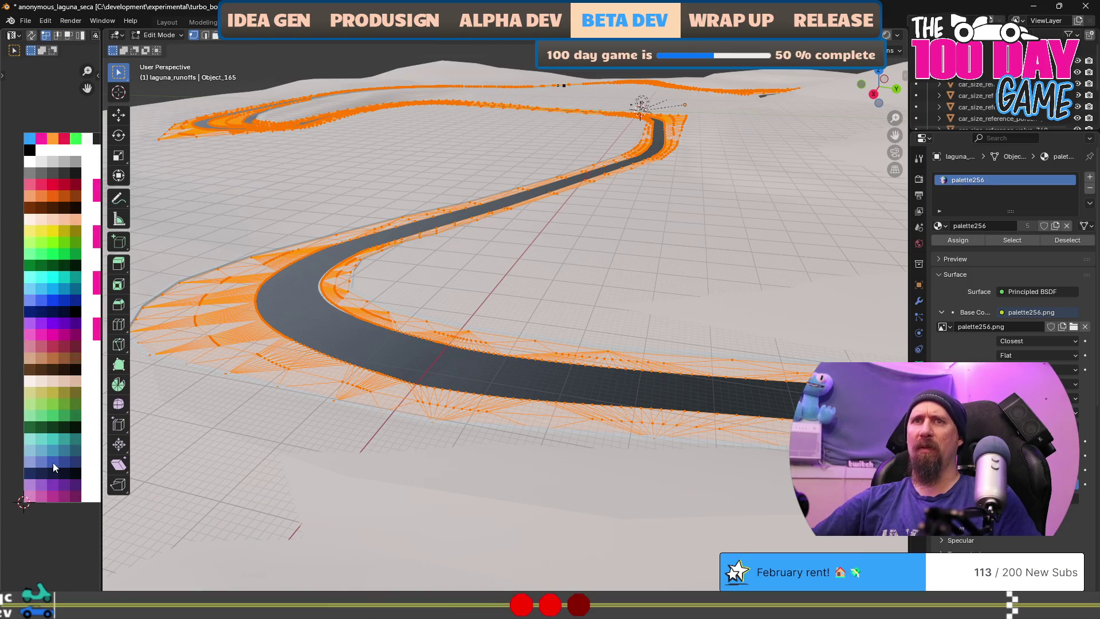
mouse_move(35, 395)
mouse_down()
mouse_move(24, 378)
mouse_move(69, 347)
mouse_up()
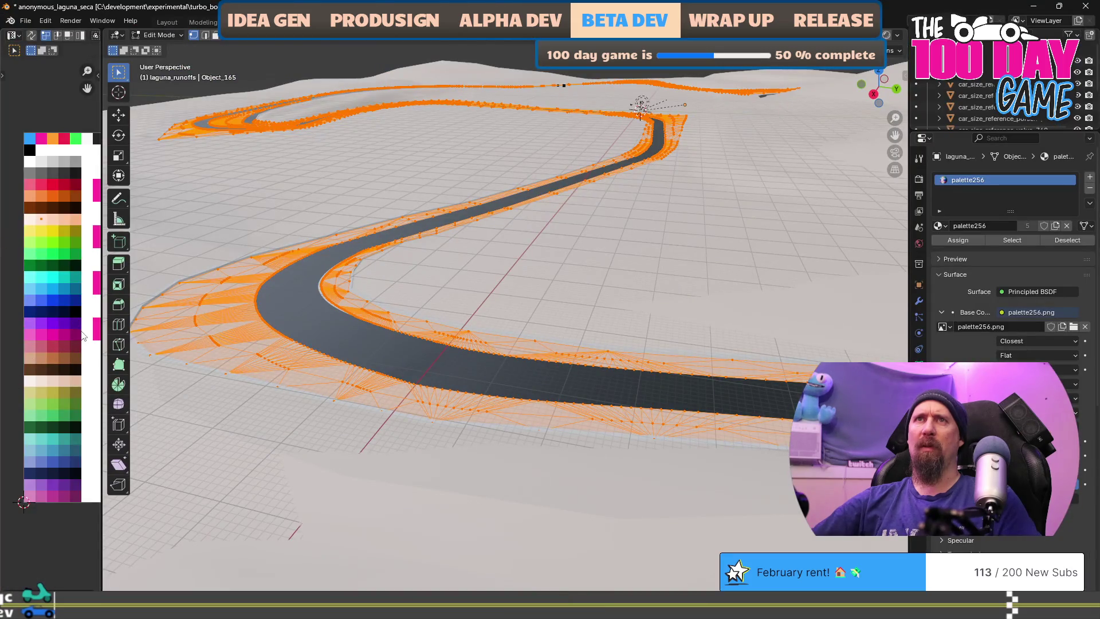
Move the runoff UVs onto a light peach palette colour and return to Object Mode
scroll(82, 336, up, 2)
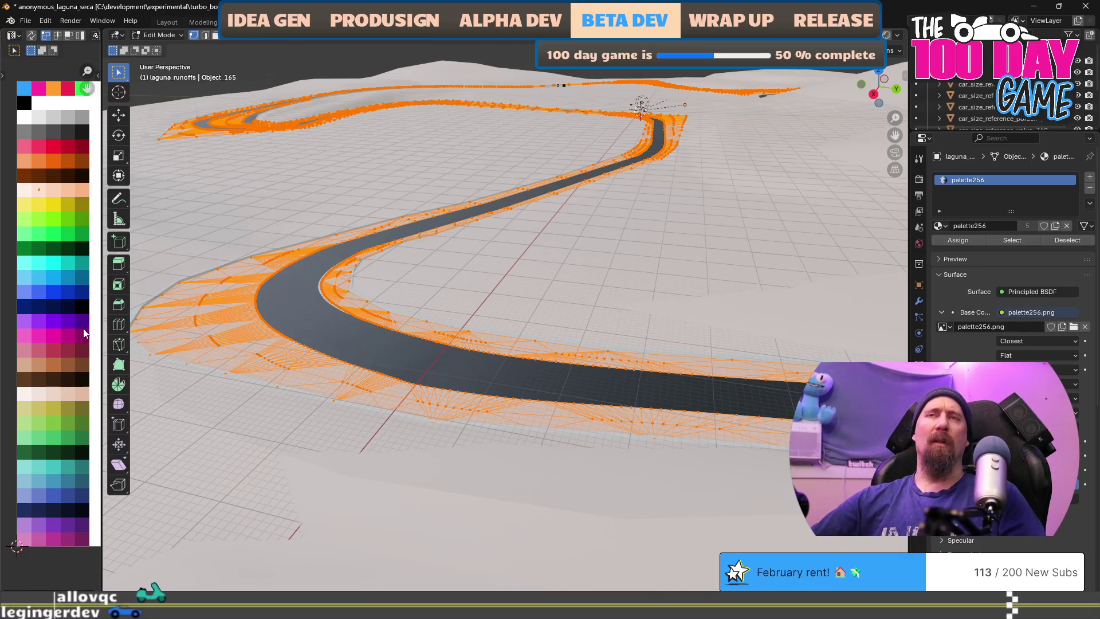
drag(83, 328, 80, 336)
key(g)
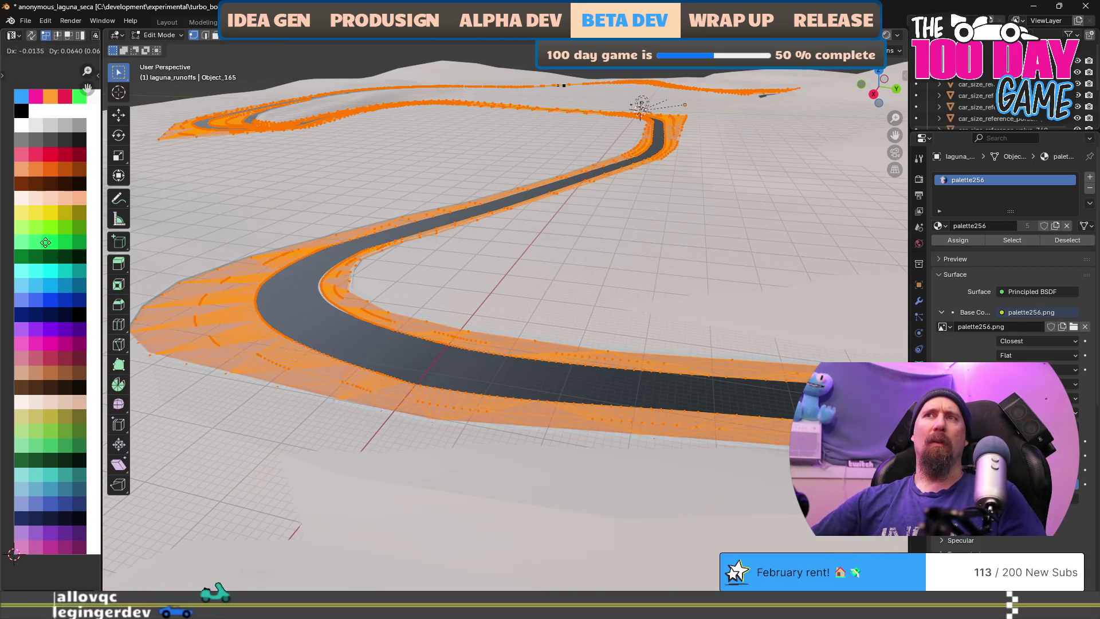
click(96, 273)
key(Tab)
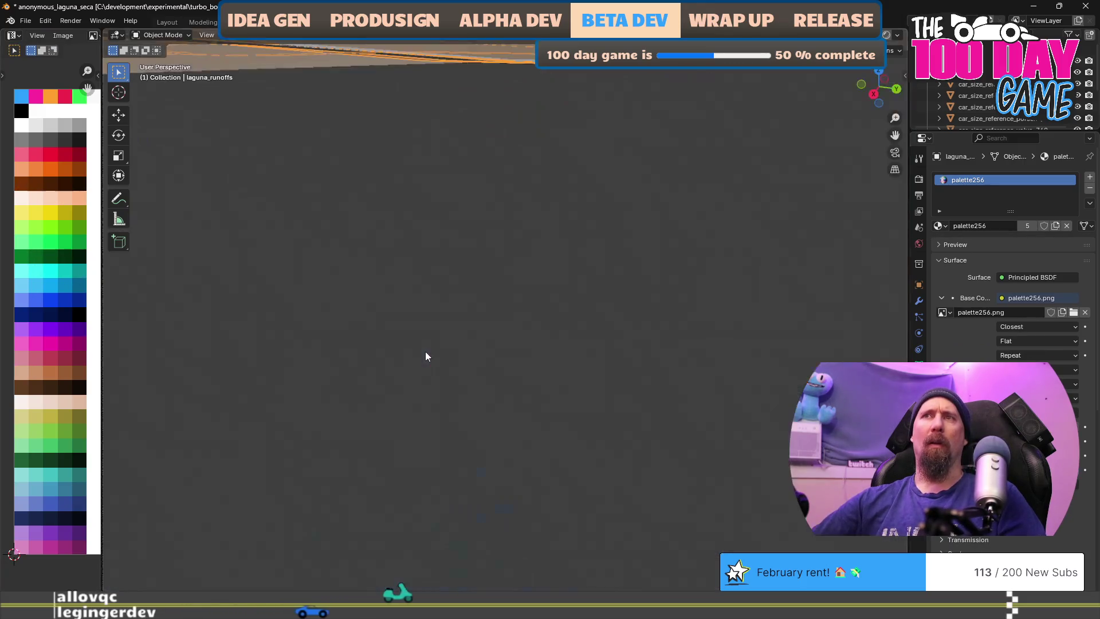
Orbit around the track to inspect the recoloured runoffs, then select laguna_track_walls
mouse_move(422, 372)
mouse_down()
mouse_move(438, 394)
mouse_move(404, 445)
mouse_move(364, 409)
mouse_up()
scroll(373, 405, down, 3)
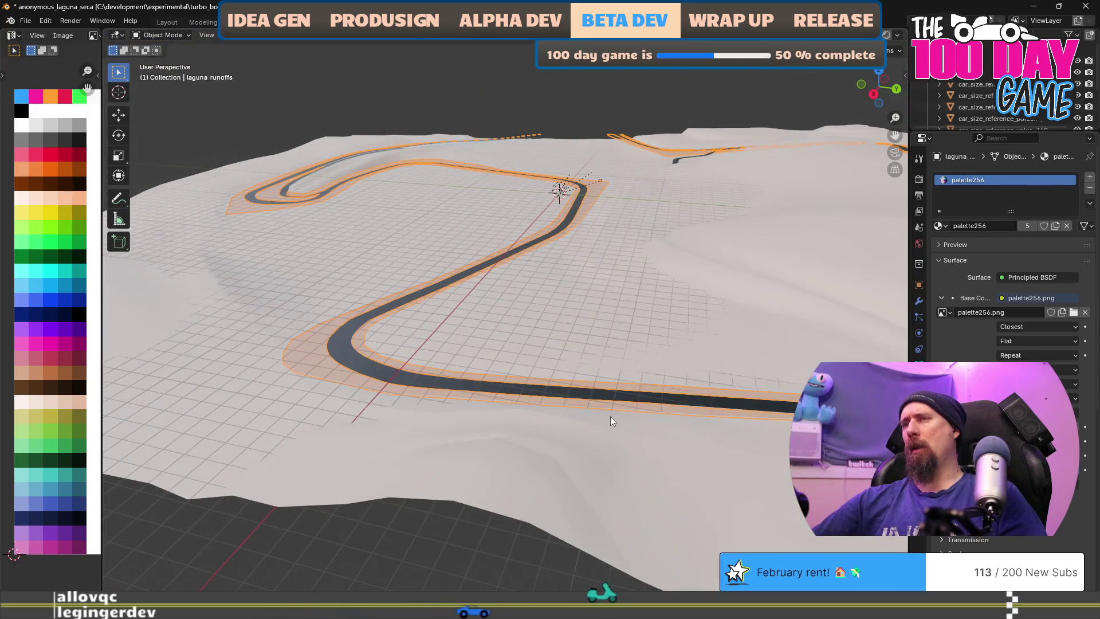
drag(609, 416, 579, 410)
scroll(307, 367, up, 2)
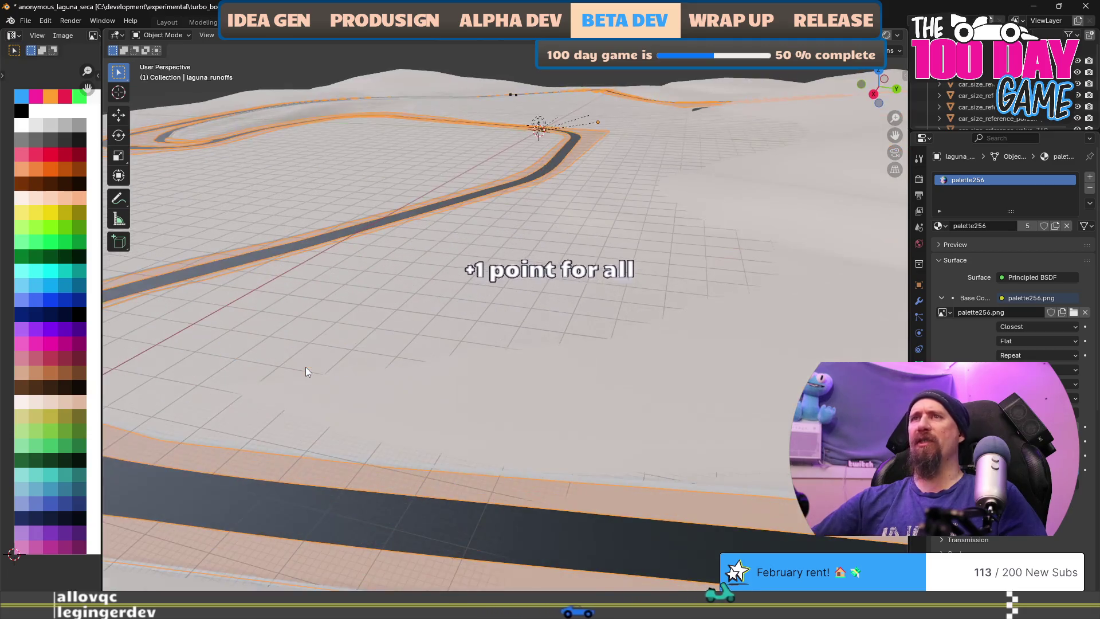
drag(324, 429, 359, 418)
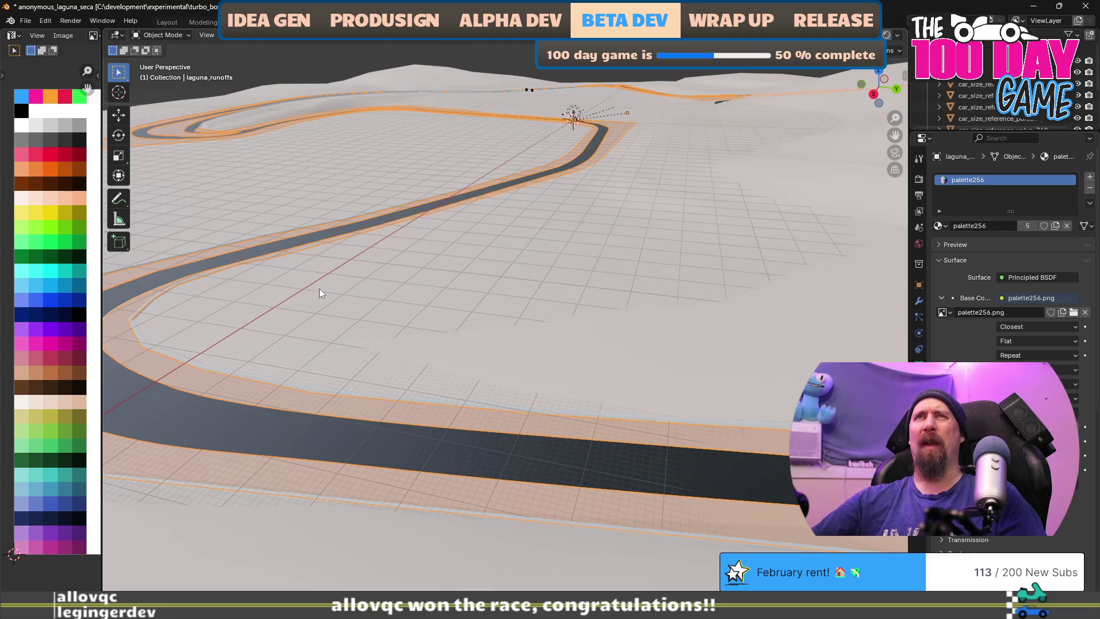
scroll(274, 370, down, 2)
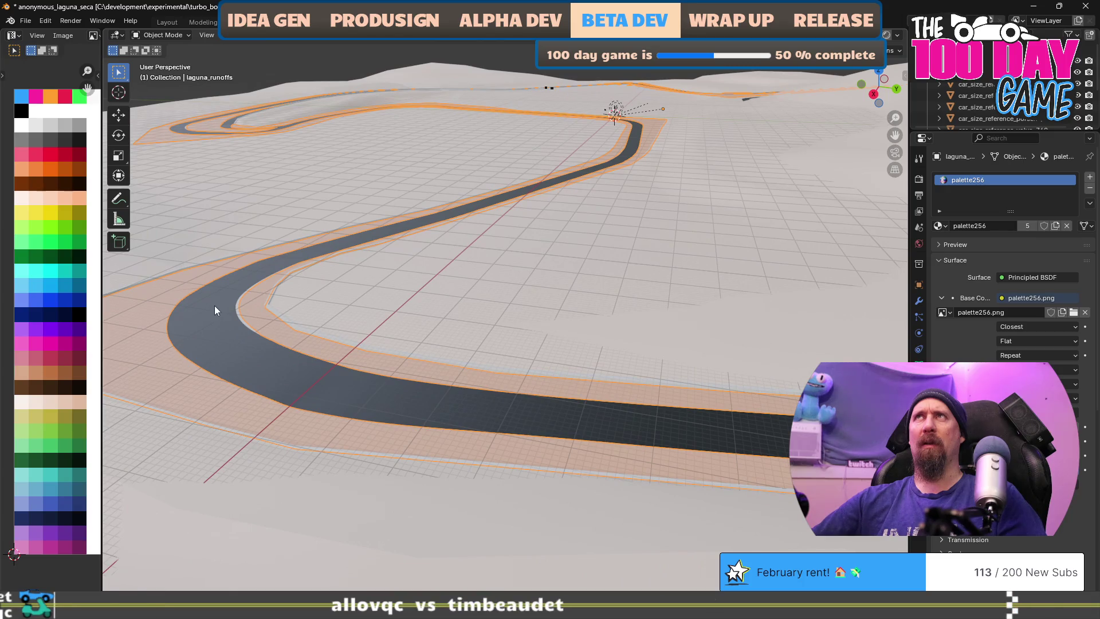
click(280, 316)
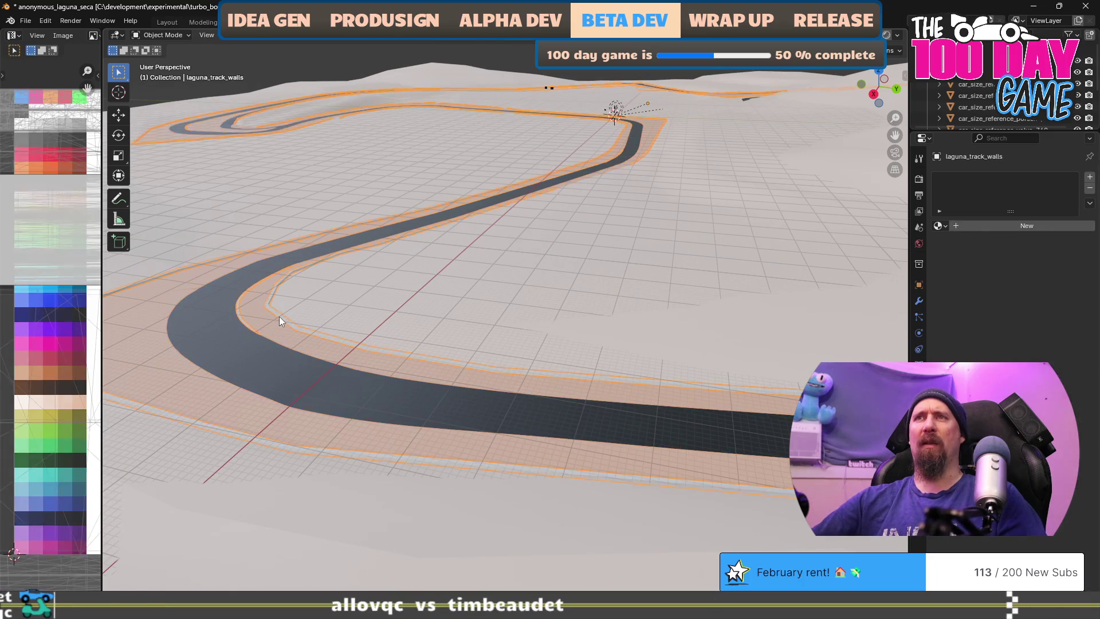
Select all of laguna_track_walls in Edit Mode, assign palette256, and move its UVs on the palette
scroll(308, 282, down, 3)
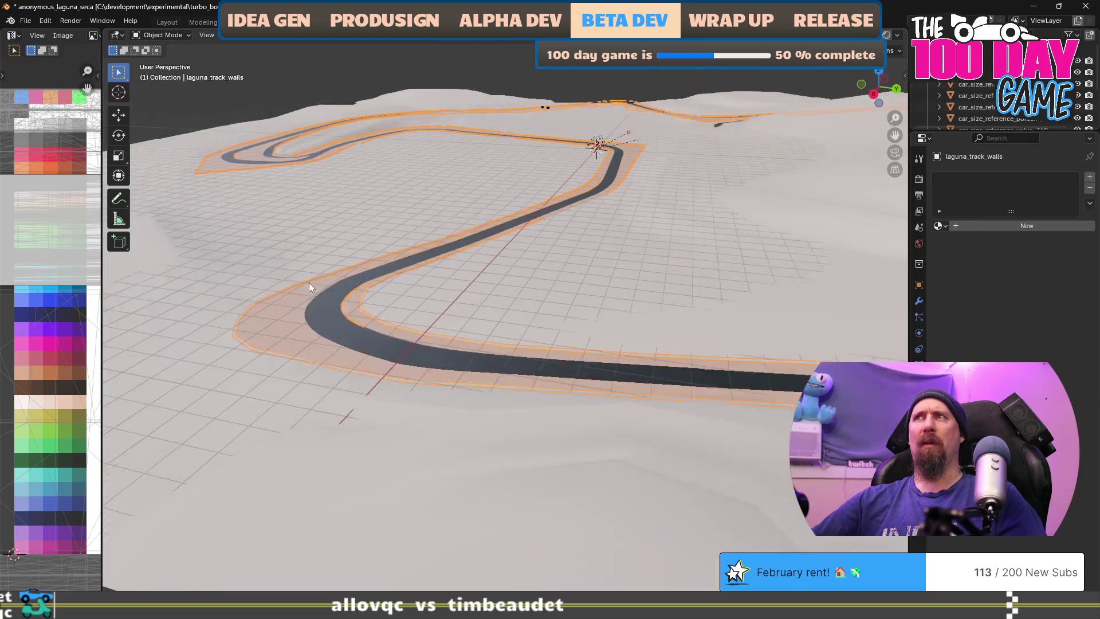
key(Tab)
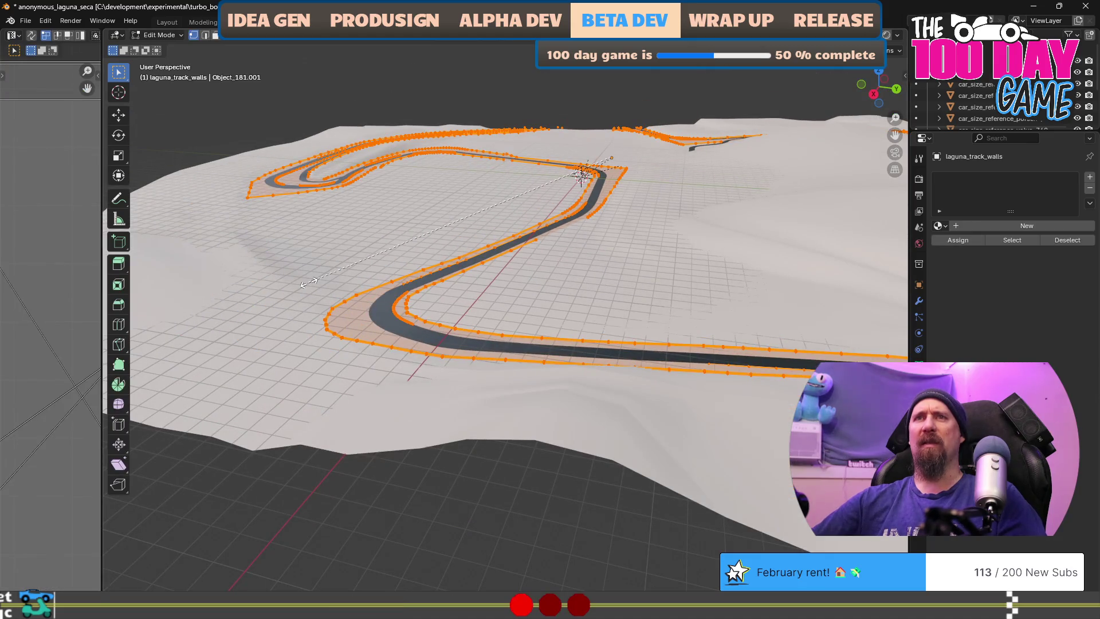
key(Escape)
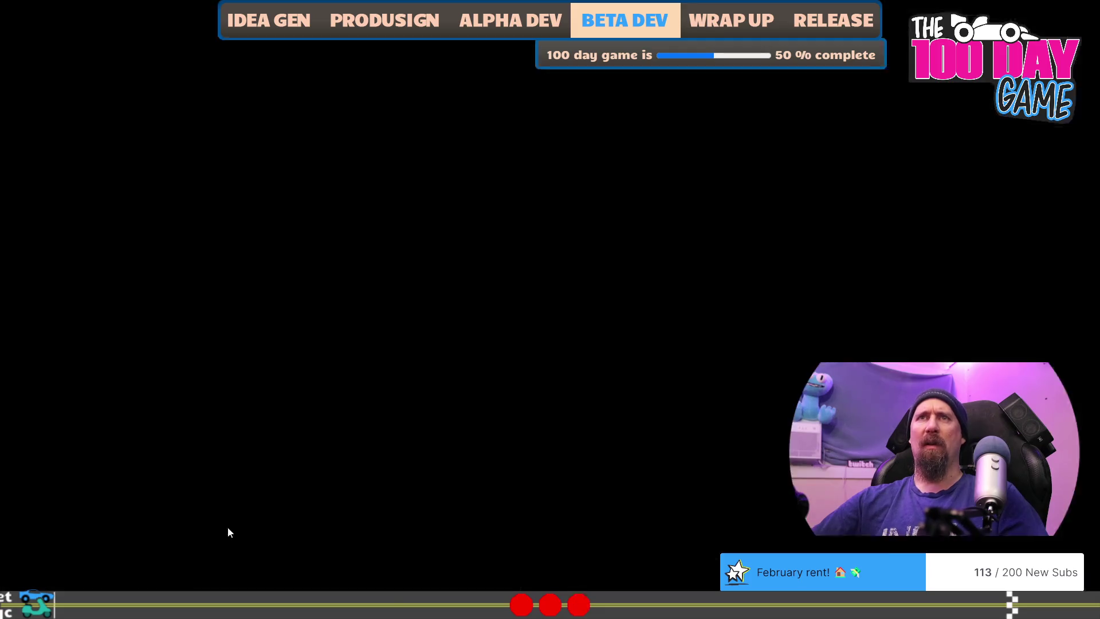
key(a)
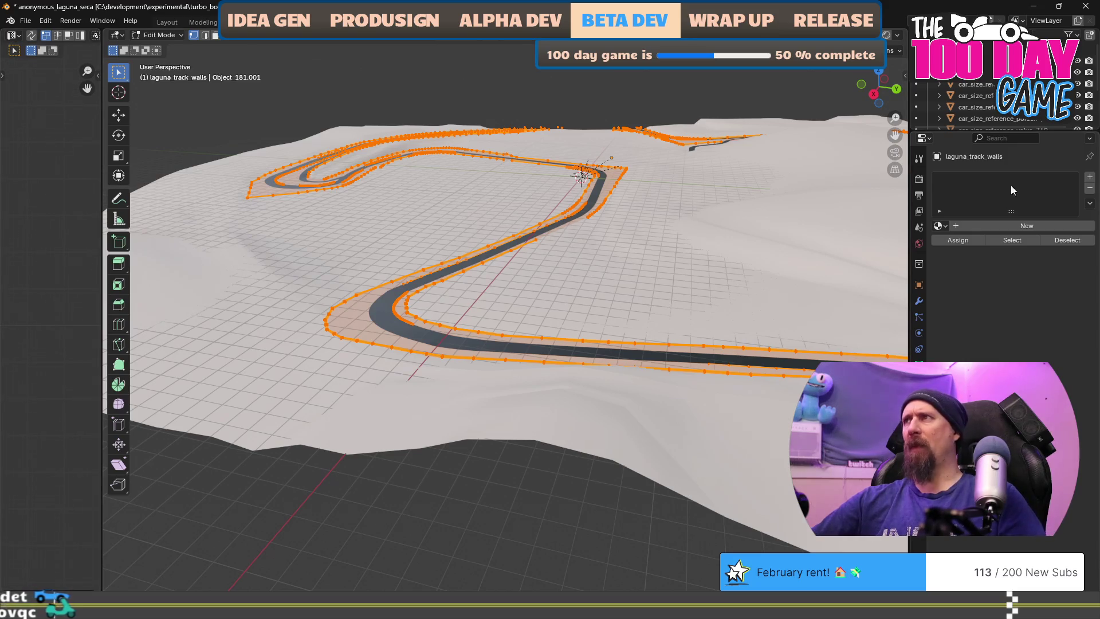
click(938, 225)
click(953, 246)
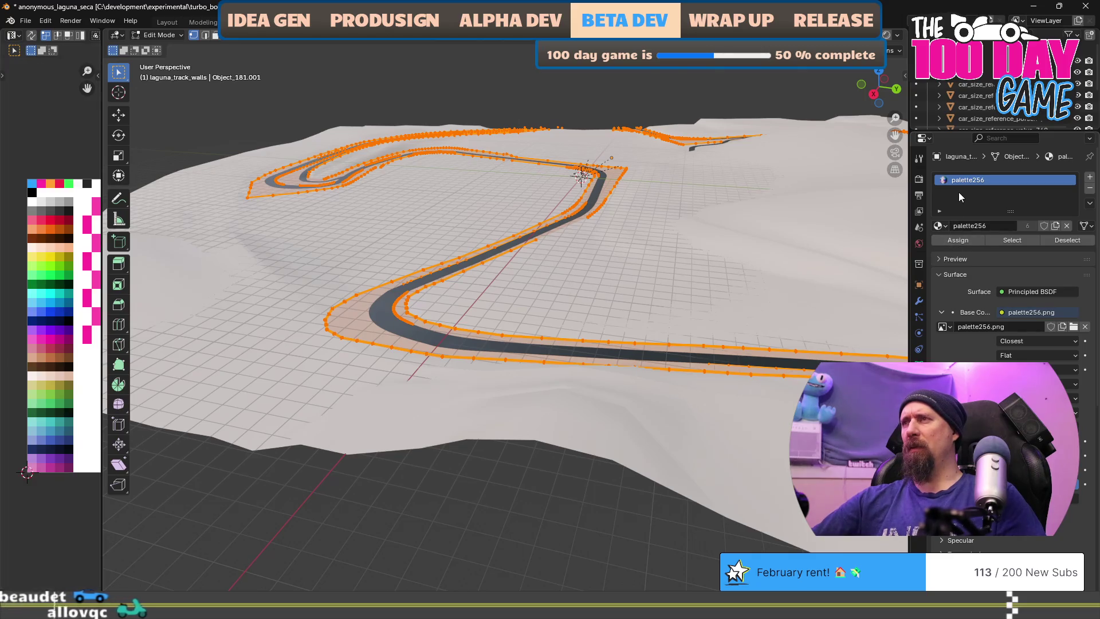
key(g)
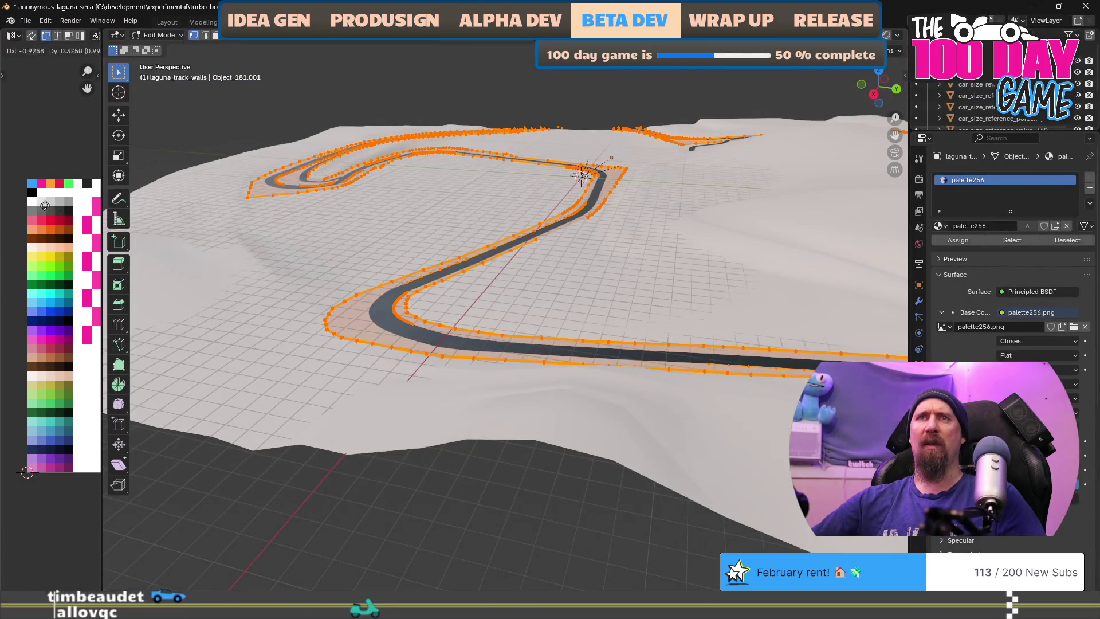
click(52, 210)
Set the walls' UV vertex X and Y to 0 in the UV Editor sidebar
scroll(58, 355, down, 8)
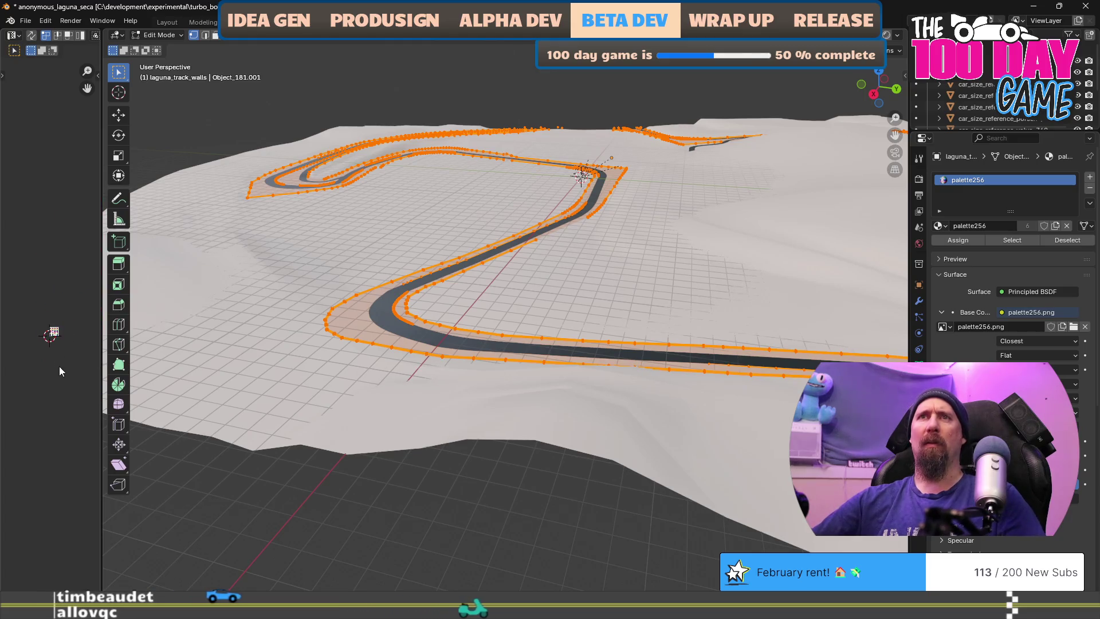
scroll(59, 366, up, 6)
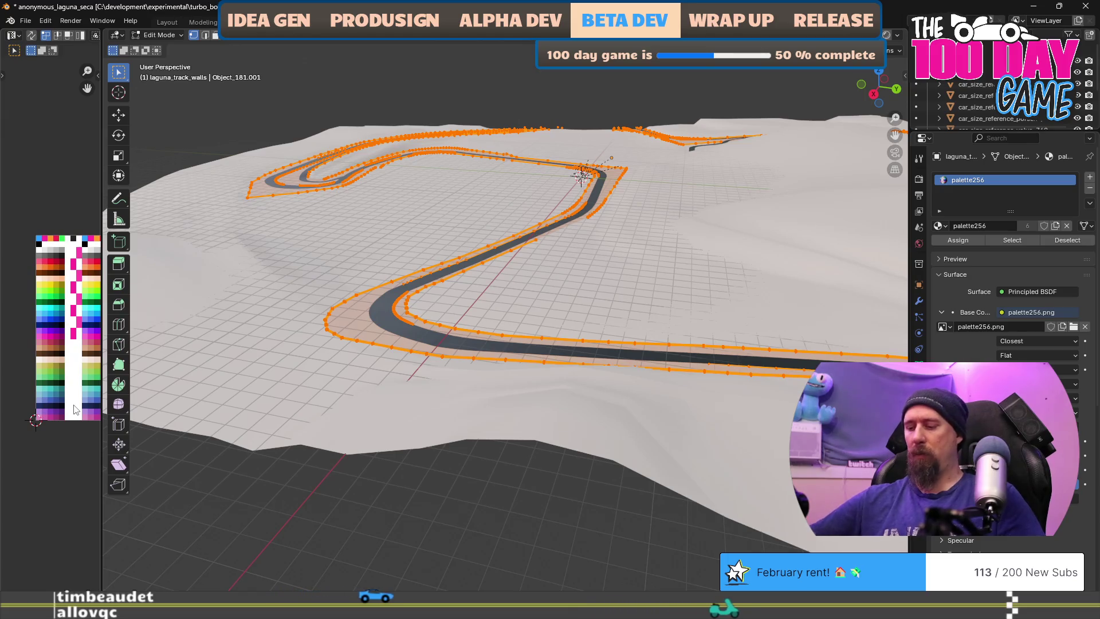
drag(103, 434, 370, 435)
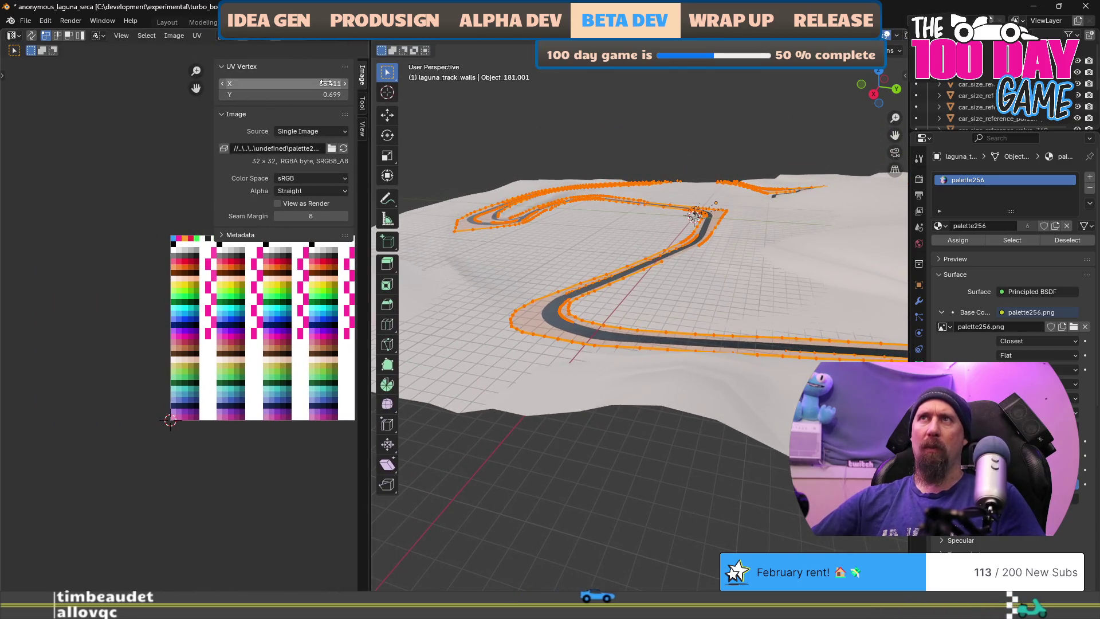
click(304, 84)
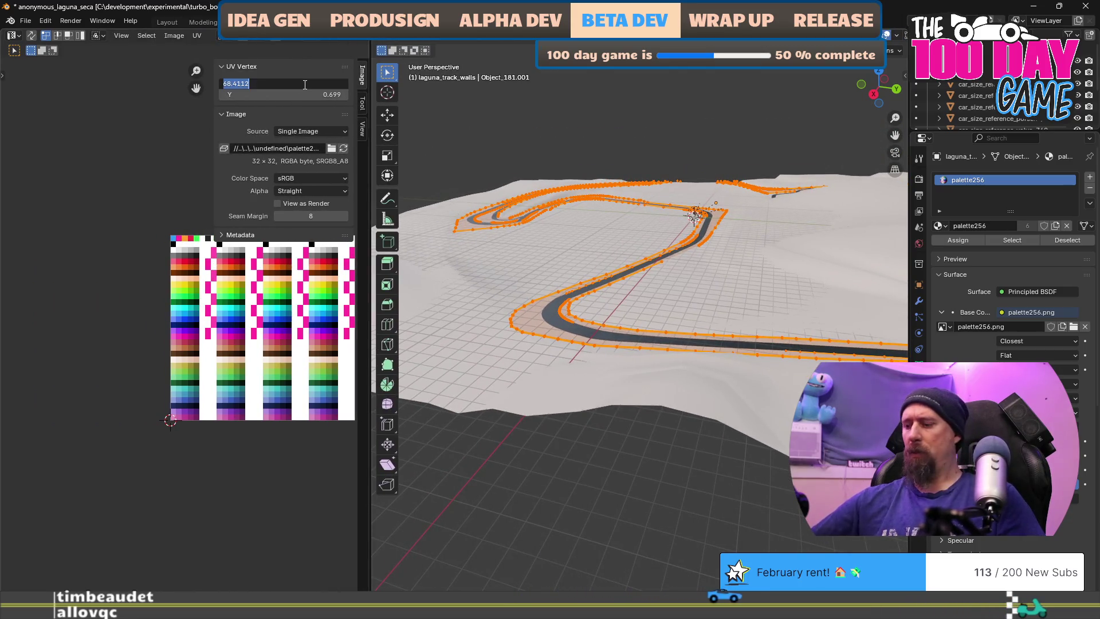
key(Tab)
key(Tab)
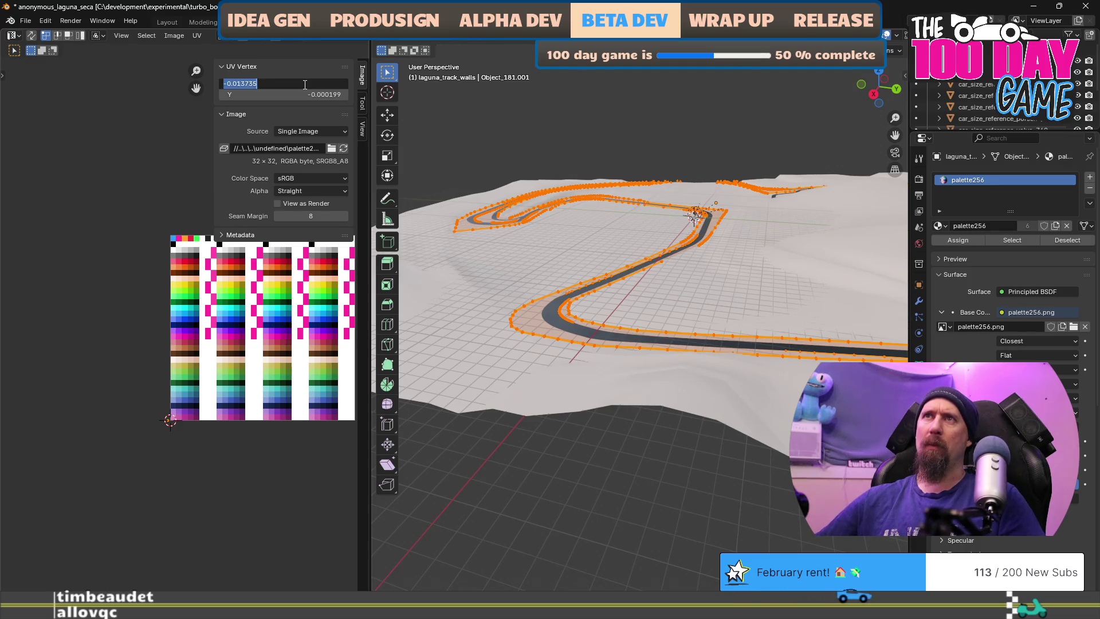
text(0)
key(Tab)
key(Tab)
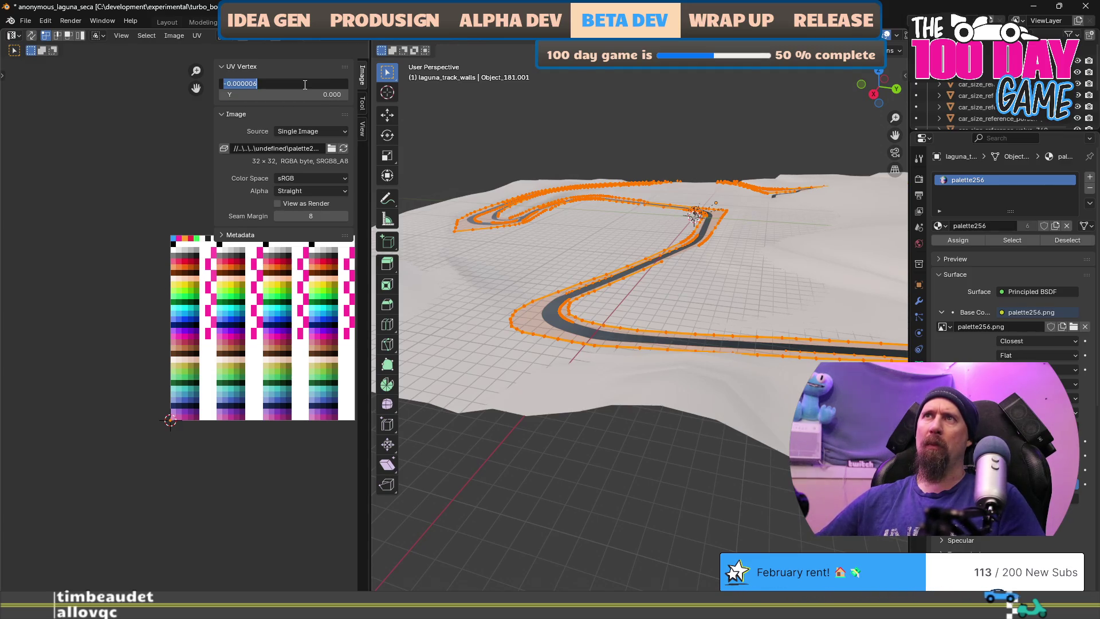
text(0)
key(Tab)
text(0)
key(Tab)
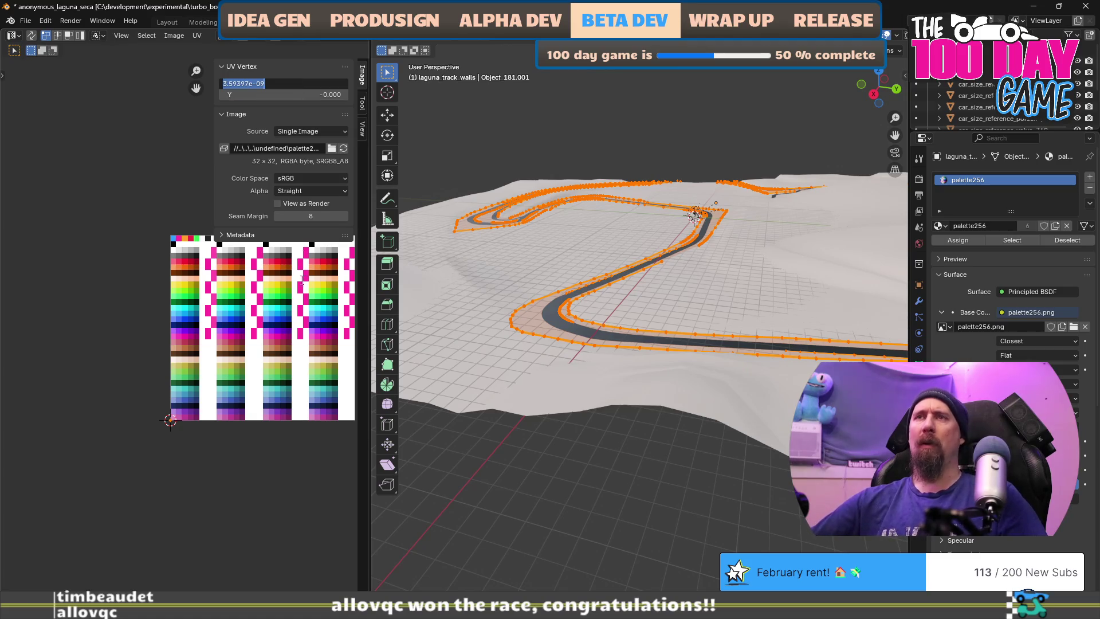
key(Return)
scroll(156, 408, up, 4)
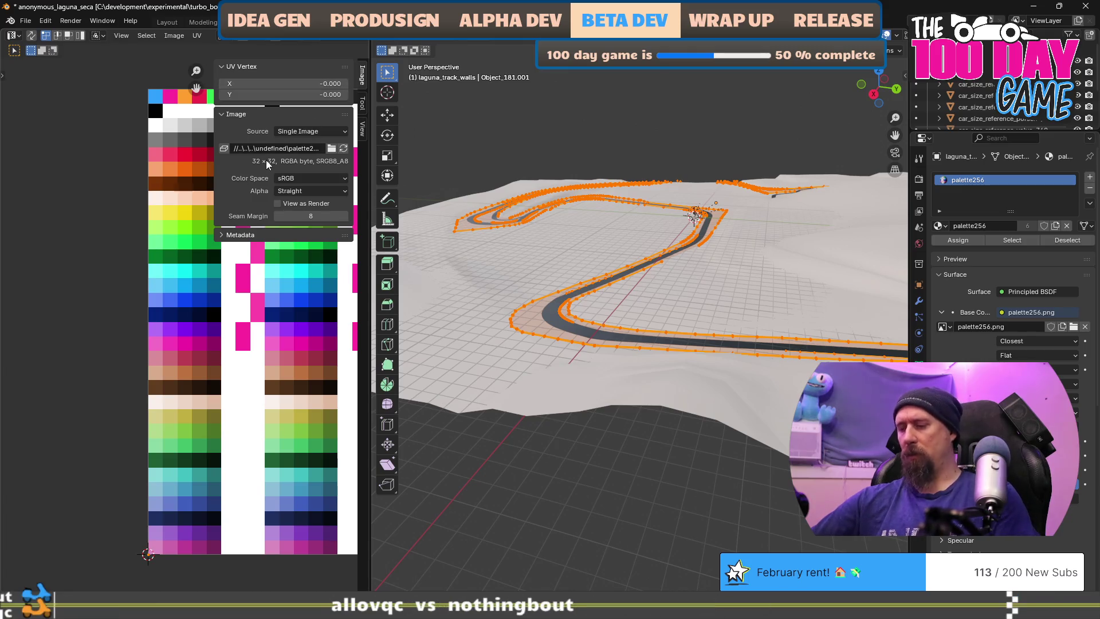
Move the walls' UV point onto a light swatch near the palette top and return to Object Mode
key(n)
mouse_move(367, 349)
mouse_down()
mouse_move(224, 372)
mouse_move(155, 401)
mouse_move(103, 458)
mouse_up()
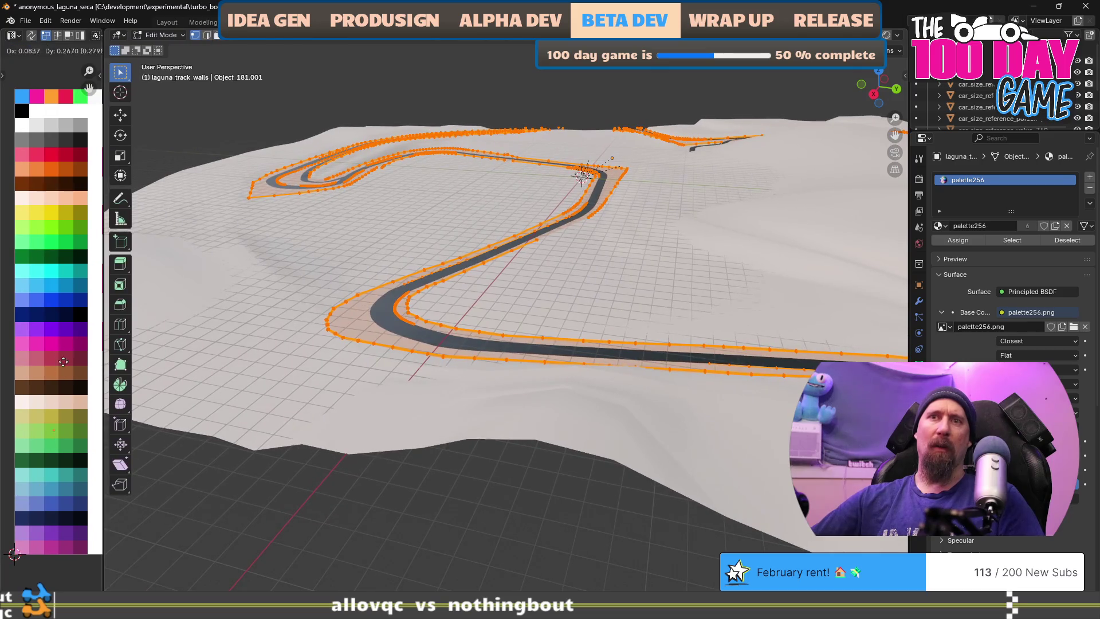
drag(61, 372, 66, 266)
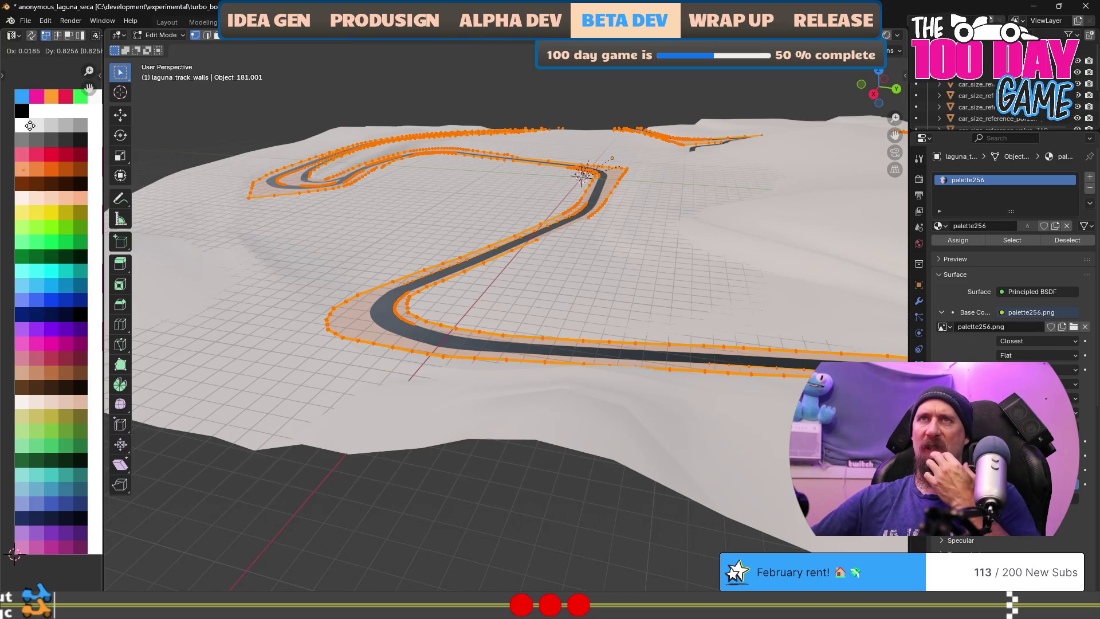
drag(41, 80, 55, 80)
click(56, 80)
key(Tab)
Select laguna_track, then laguna_track_walls, frame everything, and enter Edit Mode on the walls
scroll(473, 381, up, 3)
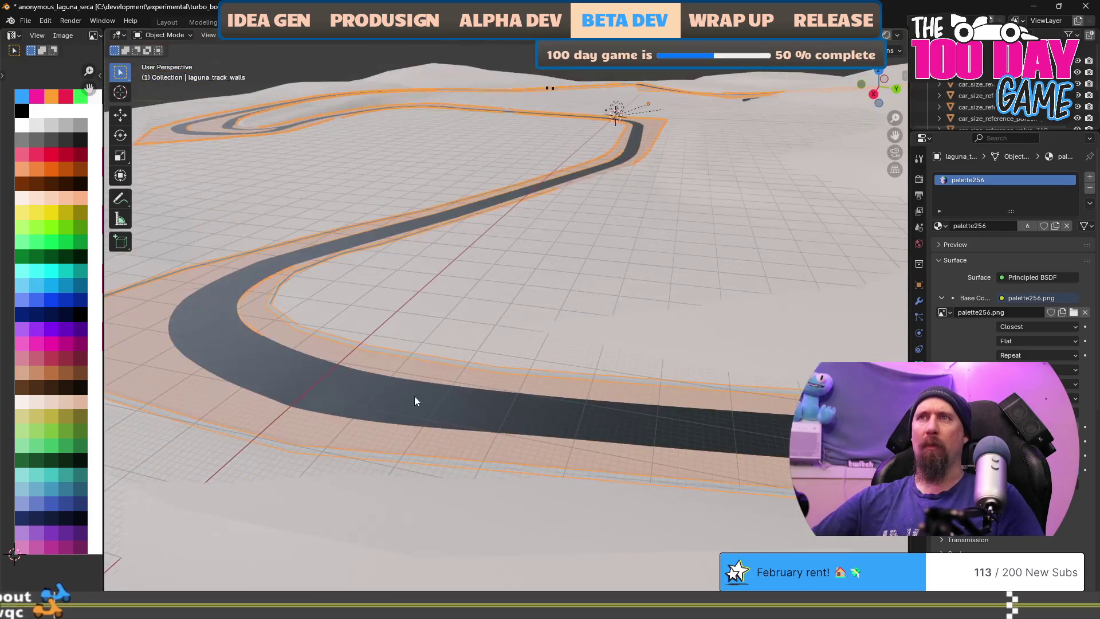
scroll(427, 395, up, 1)
scroll(428, 373, up, 2)
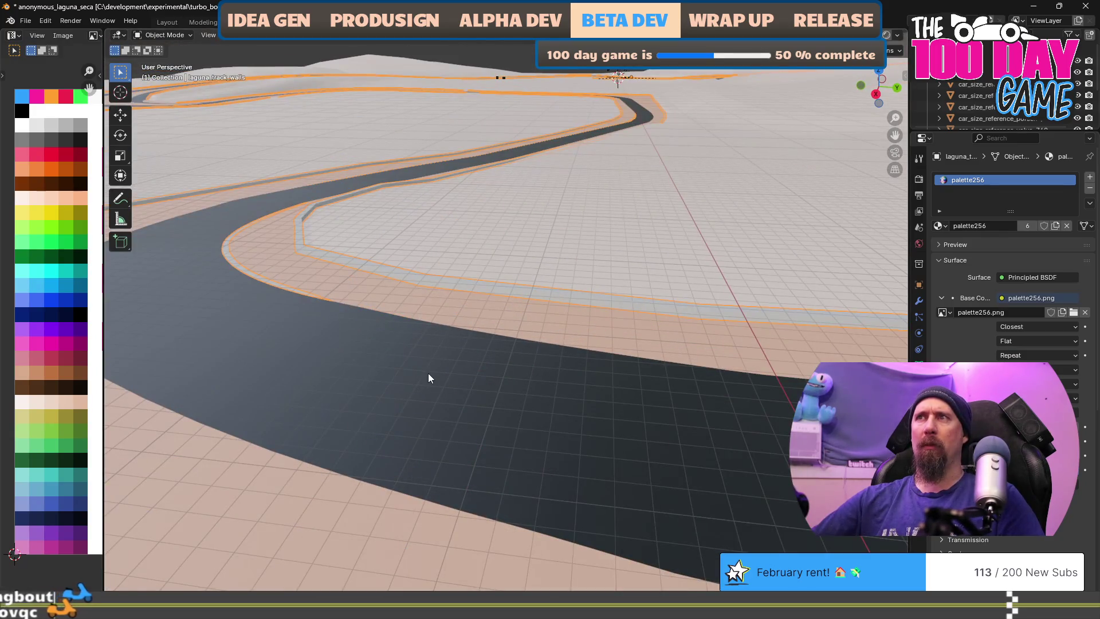
scroll(507, 387, up, 1)
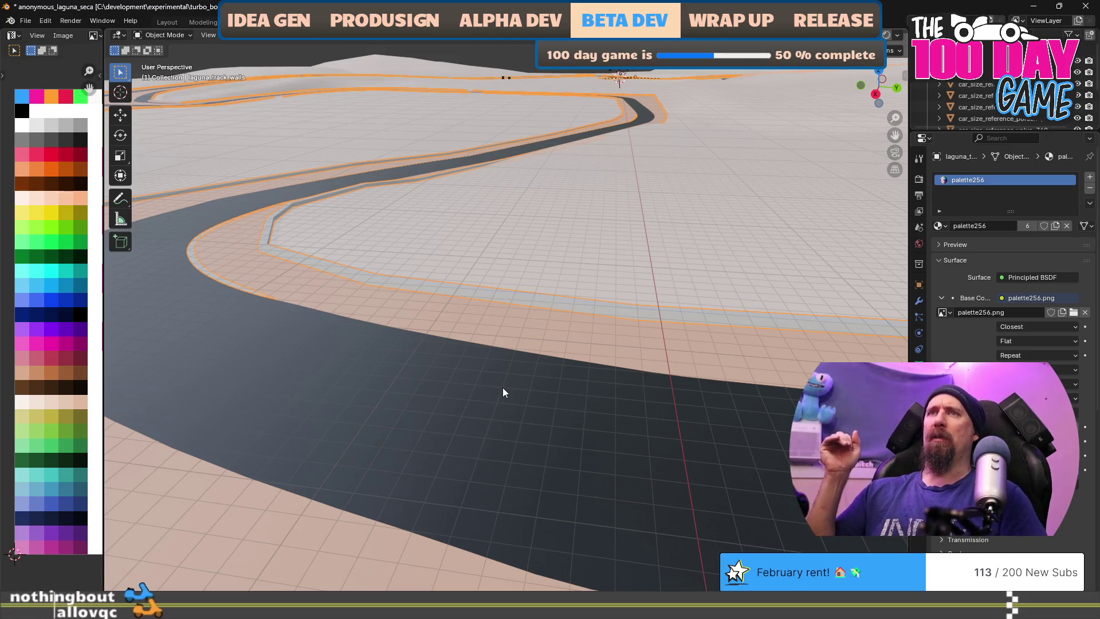
click(204, 272)
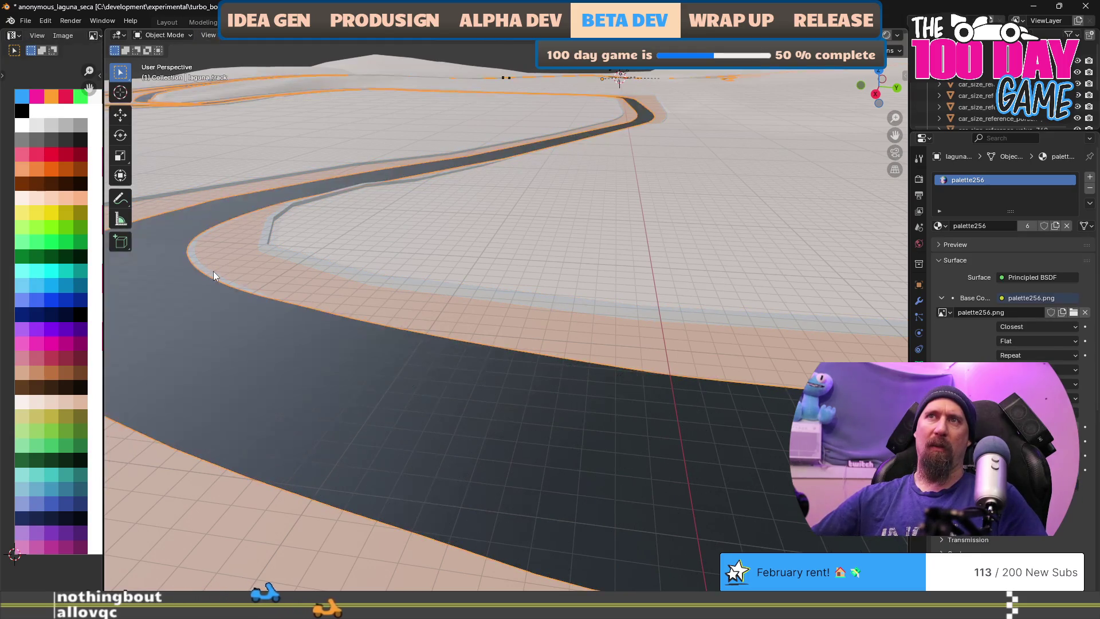
click(208, 274)
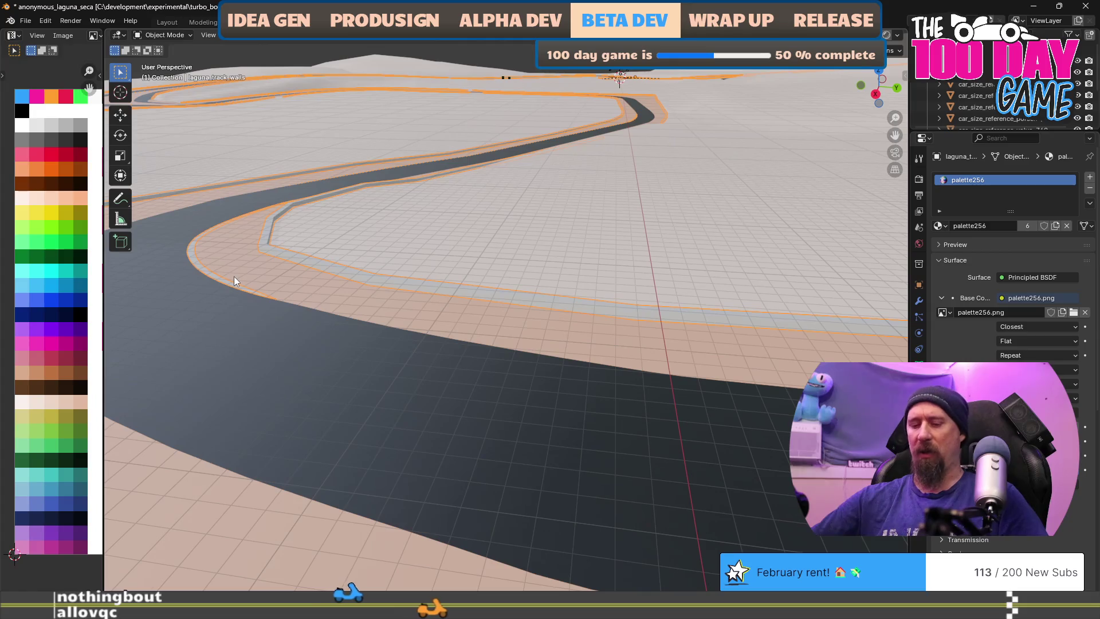
key(KP_Decimal)
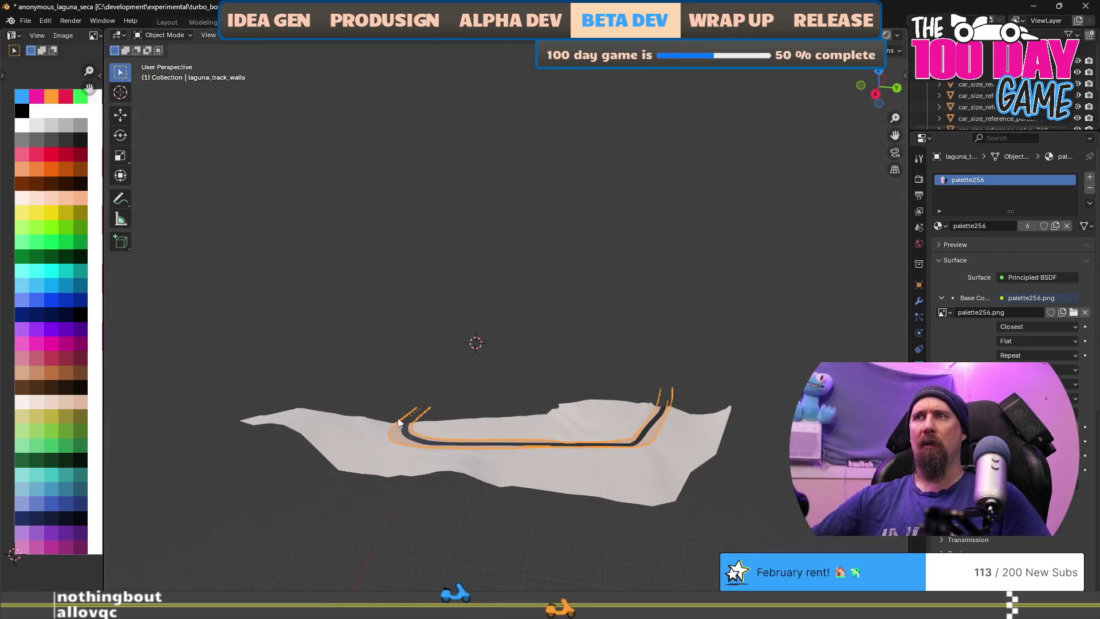
scroll(393, 421, up, 10)
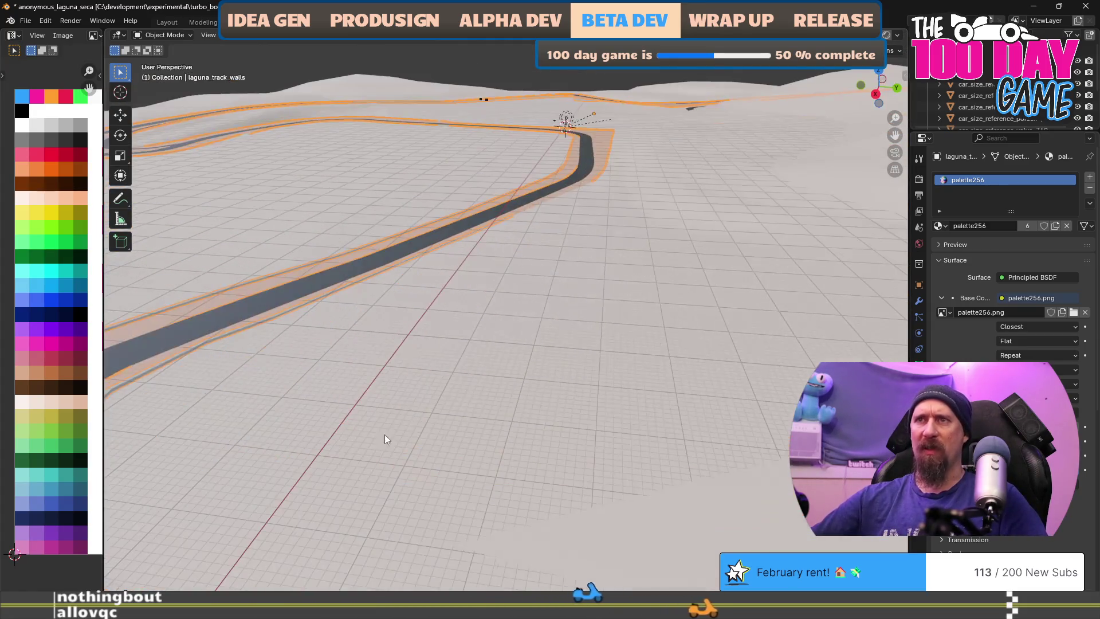
scroll(389, 431, down, 5)
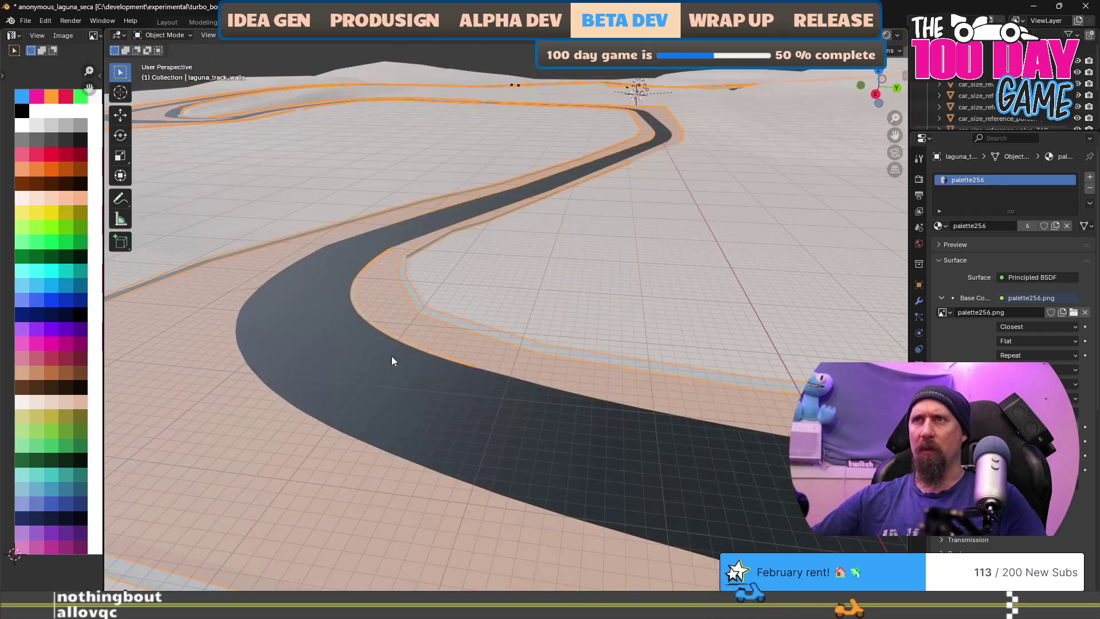
key(Tab)
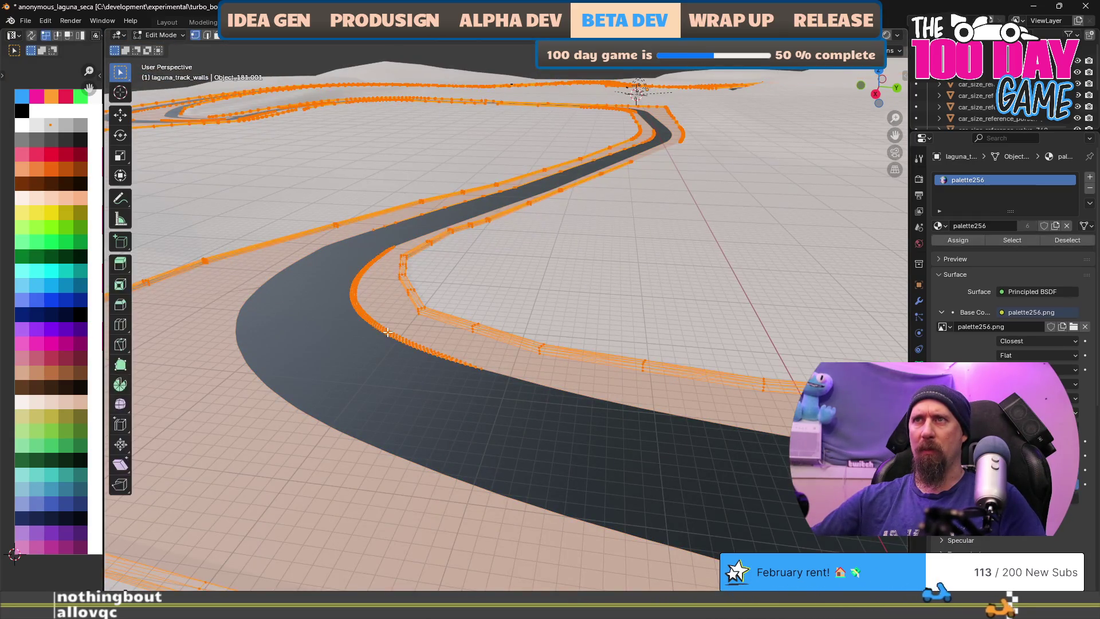
Deselect all wall geometry and orbit around to inspect where the walls meet the road curves
key(alt+a)
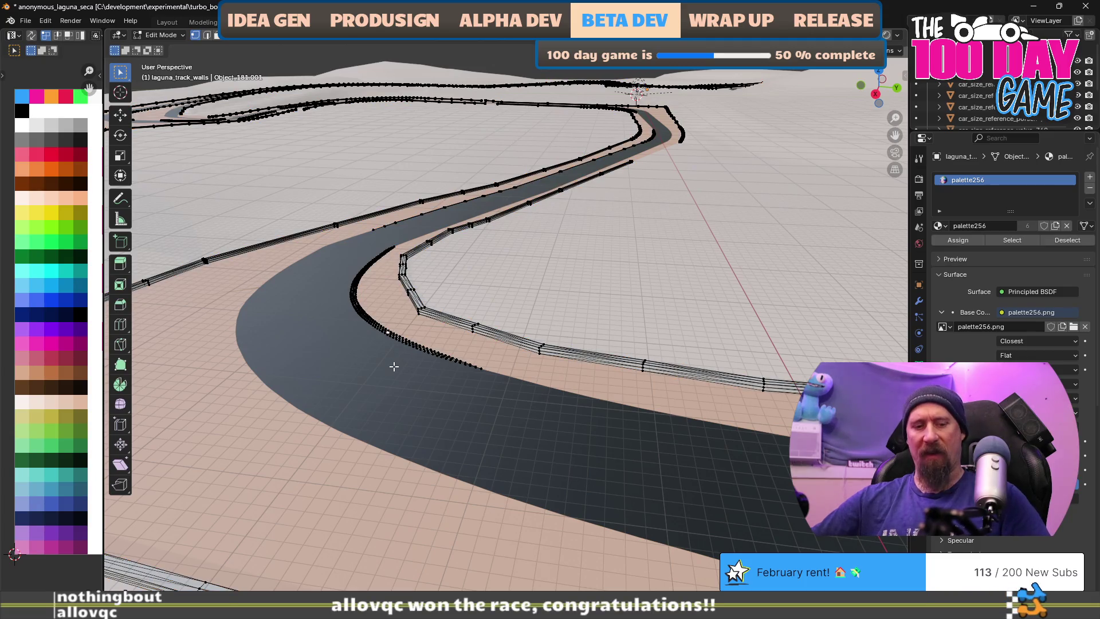
key(KP_Decimal)
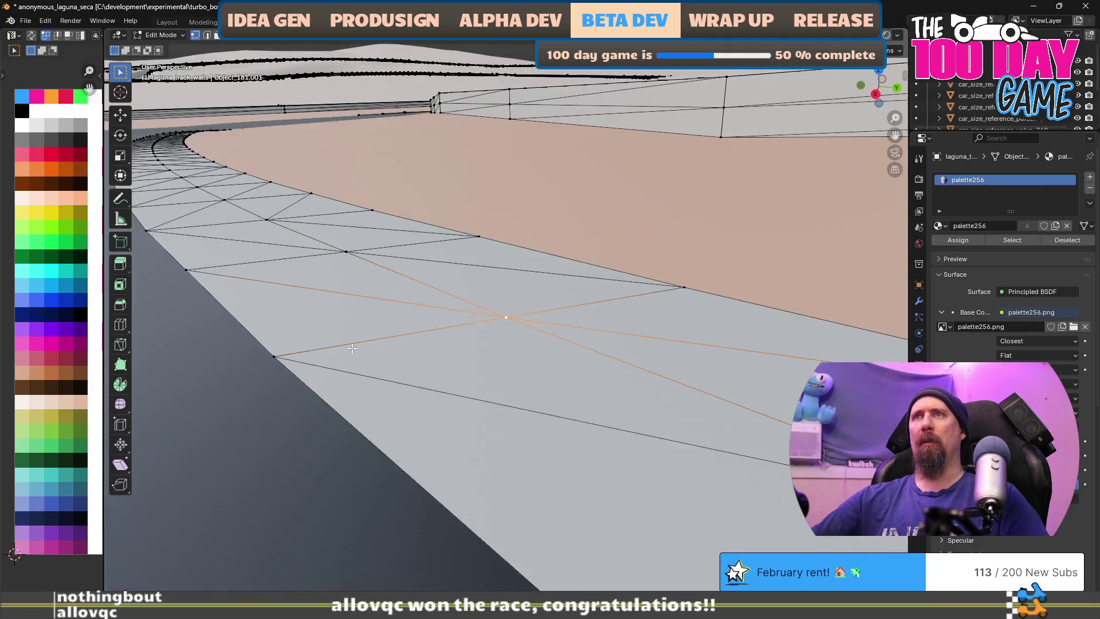
scroll(352, 348, down, 5)
mouse_move(351, 348)
mouse_down()
mouse_move(302, 329)
mouse_move(312, 311)
mouse_move(472, 399)
mouse_move(437, 351)
mouse_move(496, 356)
mouse_up()
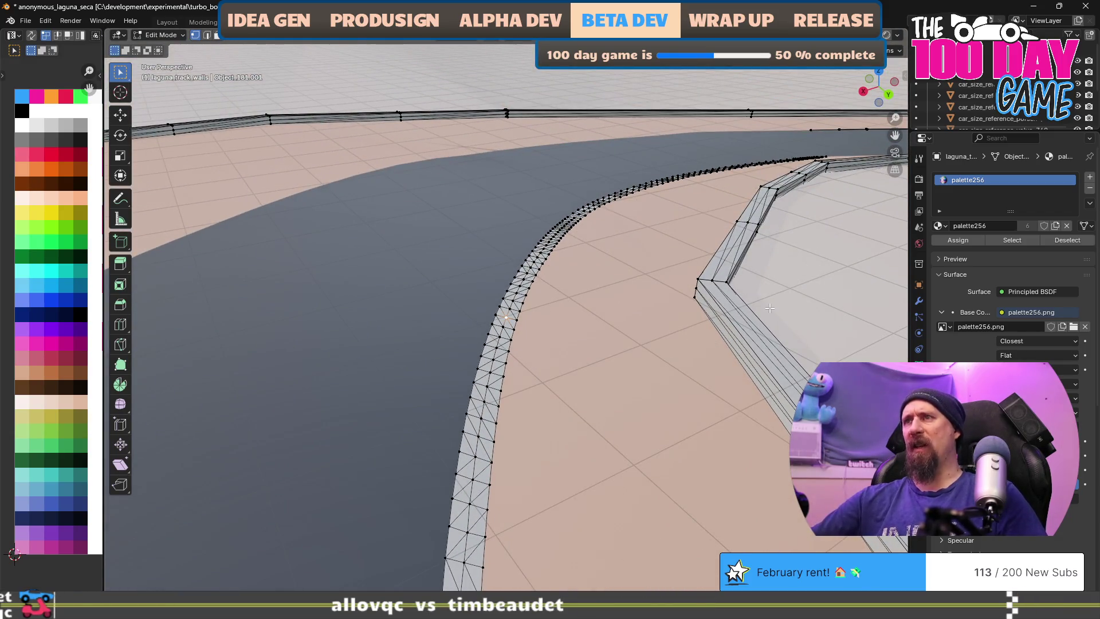
drag(710, 364, 594, 407)
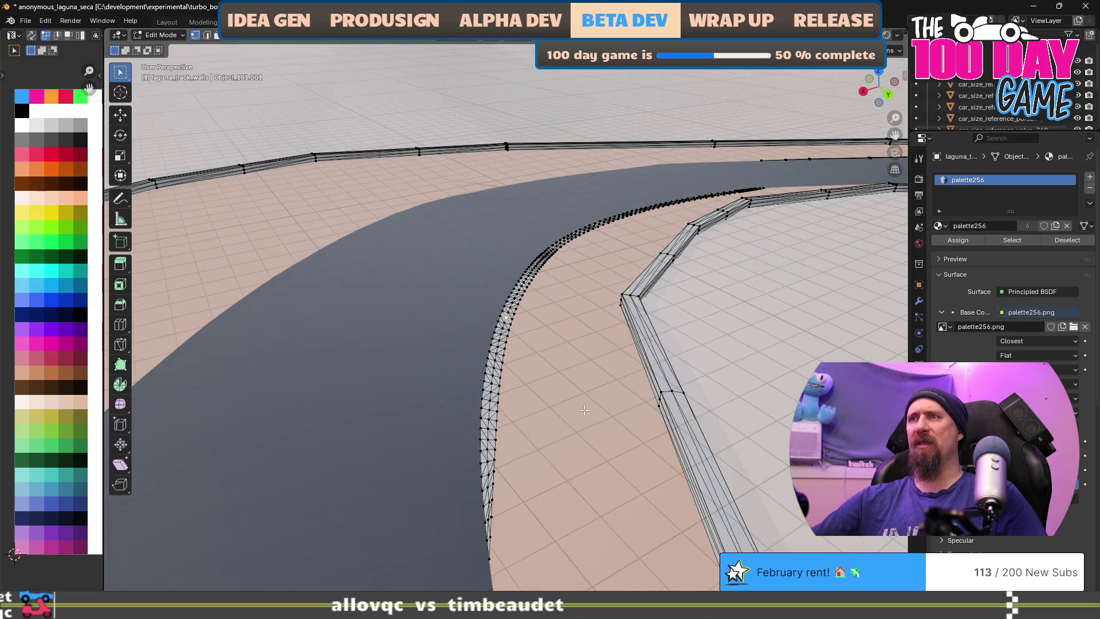
mouse_move(464, 471)
mouse_down()
mouse_move(607, 508)
mouse_move(484, 437)
mouse_move(263, 364)
mouse_move(283, 393)
mouse_move(471, 445)
mouse_up()
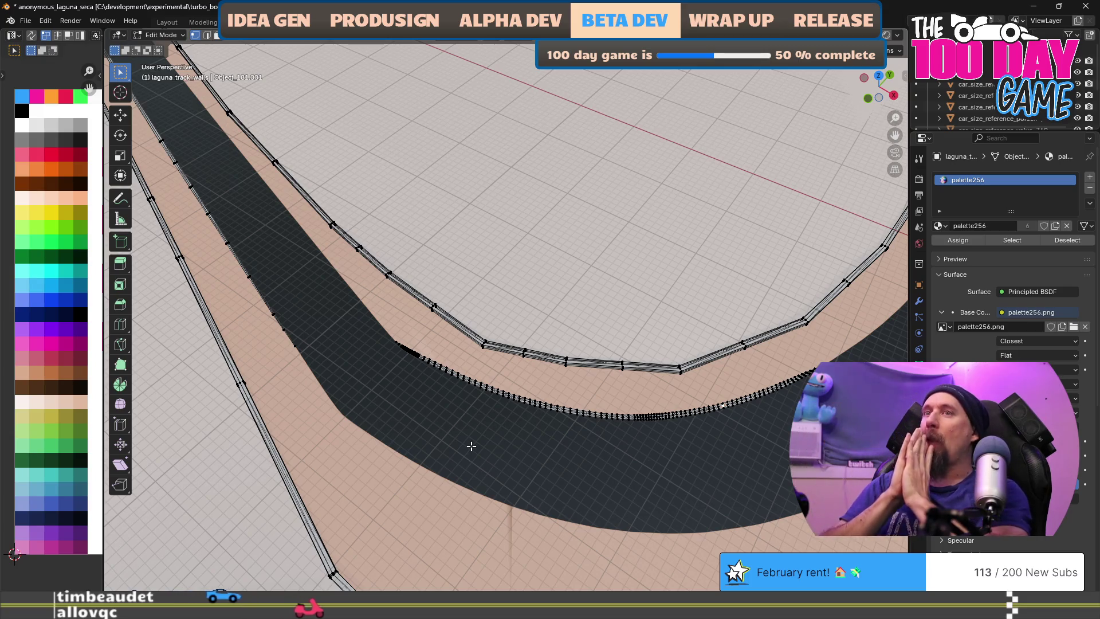
scroll(469, 444, down, 5)
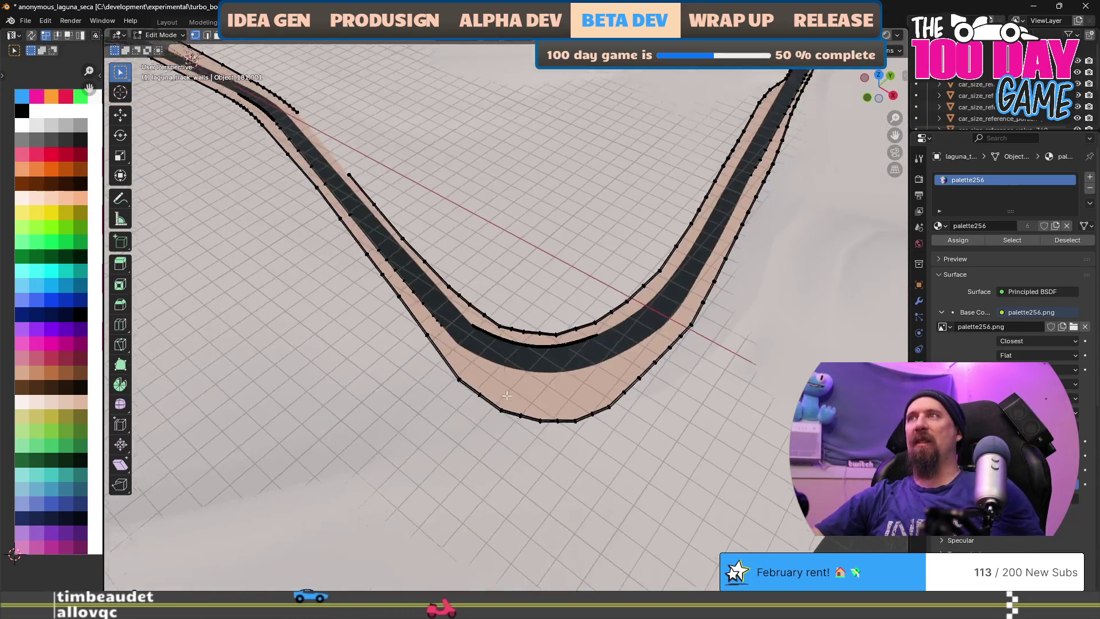
scroll(509, 397, down, 5)
scroll(541, 346, up, 4)
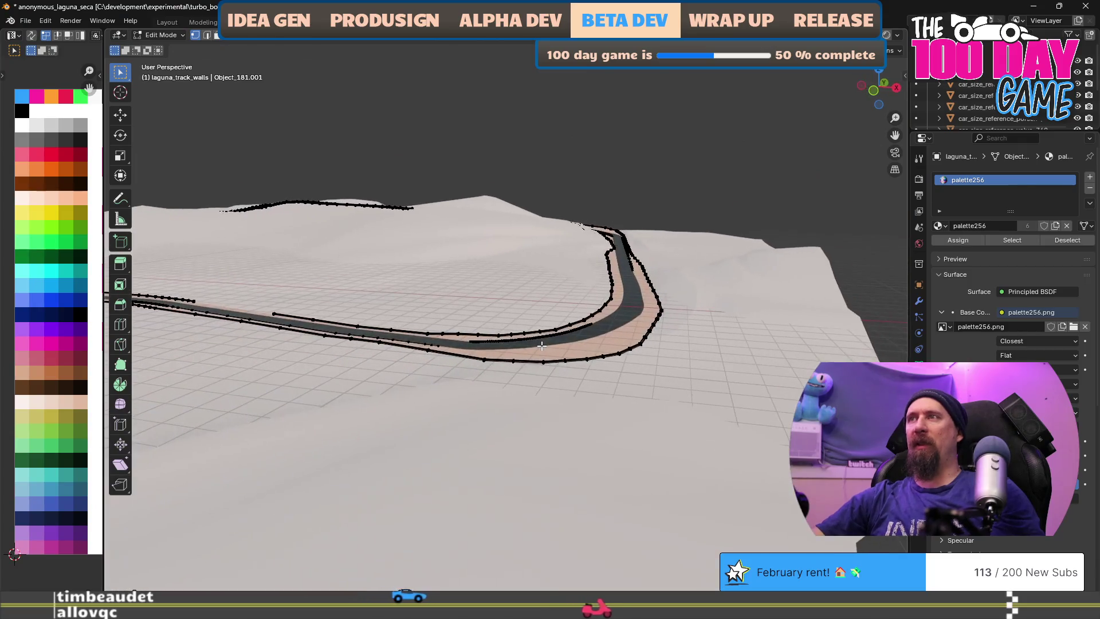
scroll(541, 346, down, 3)
drag(322, 360, 321, 449)
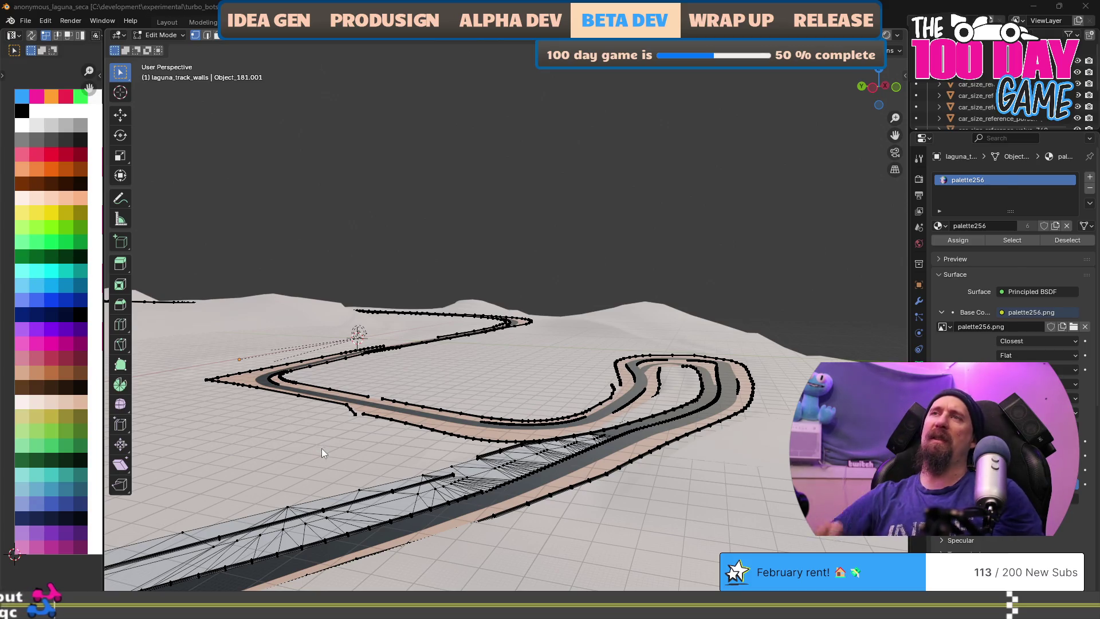
Switch to the turbo_bots Blender window
key(alt+Tab)
key(Down)
key(Left)
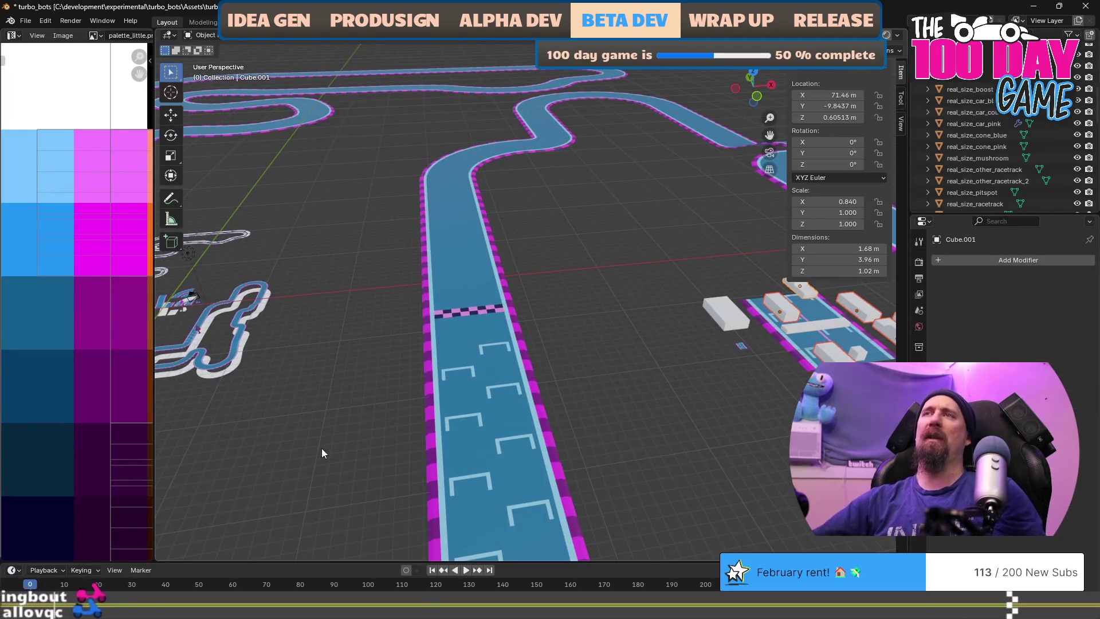
Pan around the turbo_bots racetracks, then close that Blender window and answer the save prompt
scroll(376, 324, down, 10)
scroll(400, 341, up, 10)
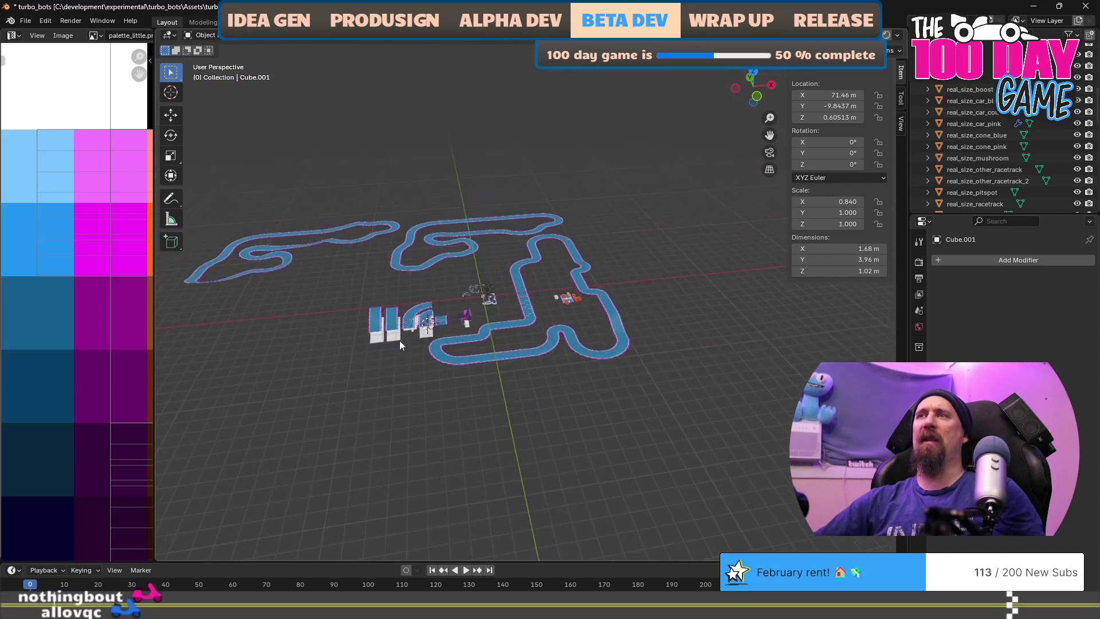
scroll(401, 364, up, 3)
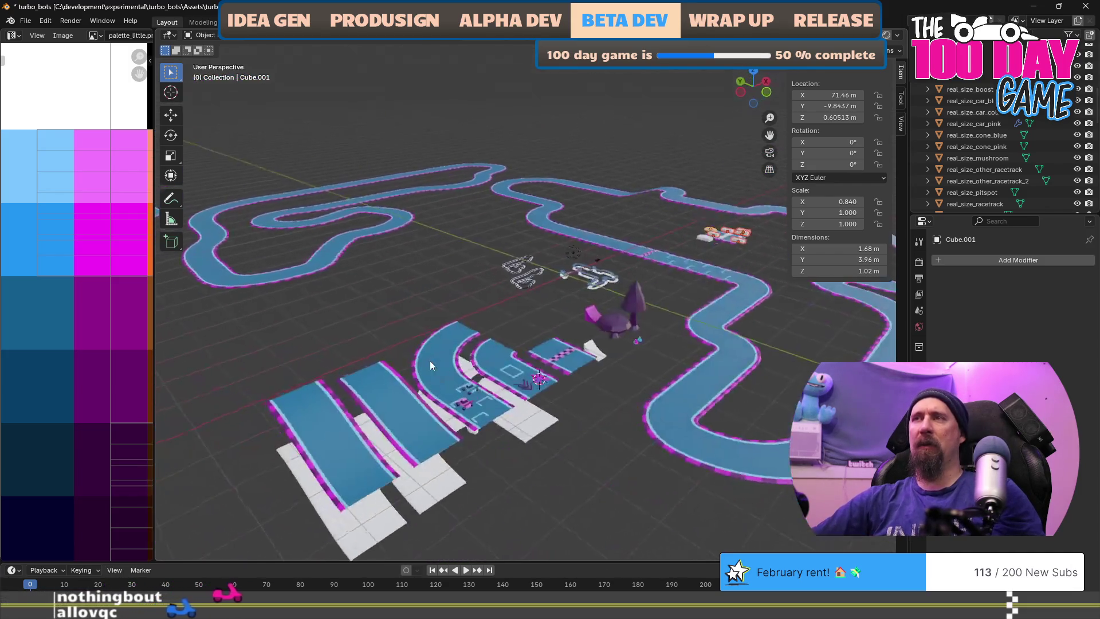
scroll(402, 390, down, 3)
scroll(436, 399, up, 4)
scroll(436, 399, down, 5)
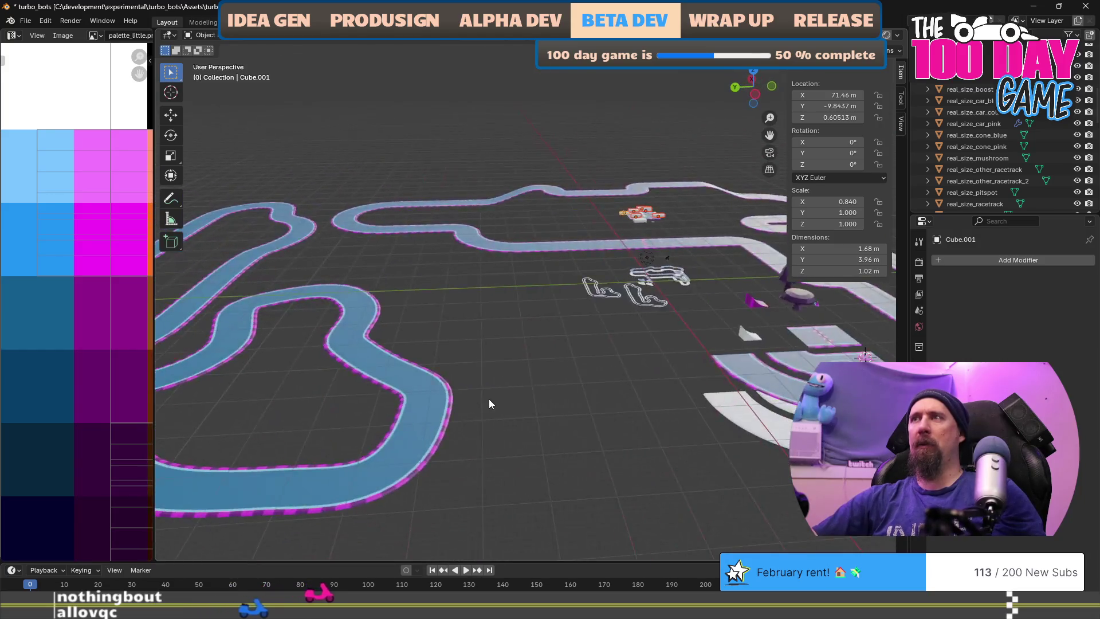
drag(585, 408, 500, 385)
right_click(456, 333)
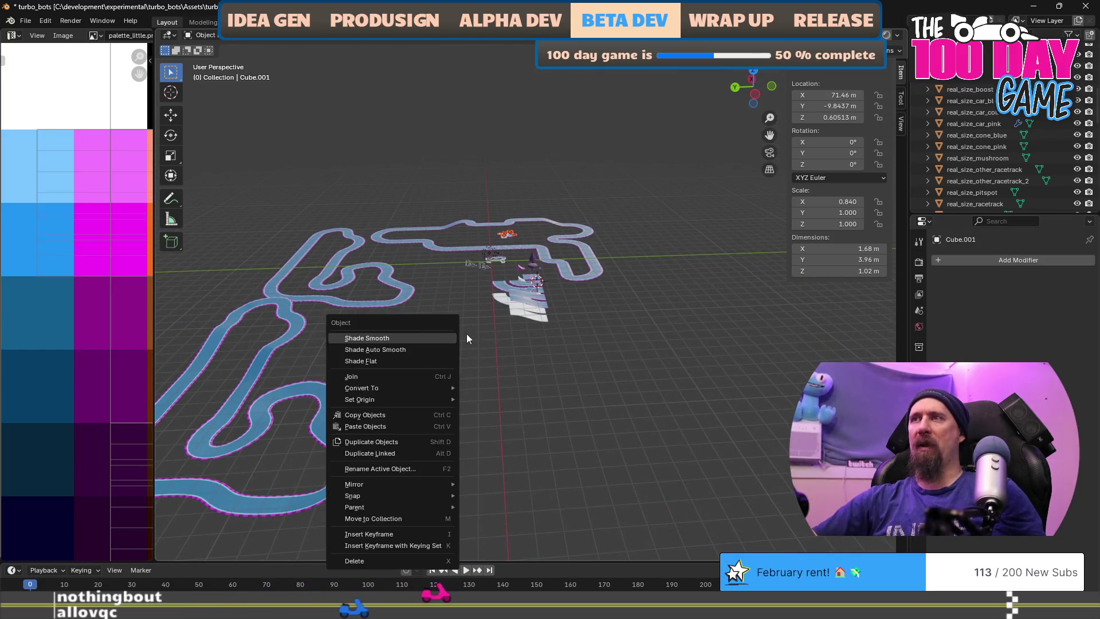
drag(631, 370, 552, 324)
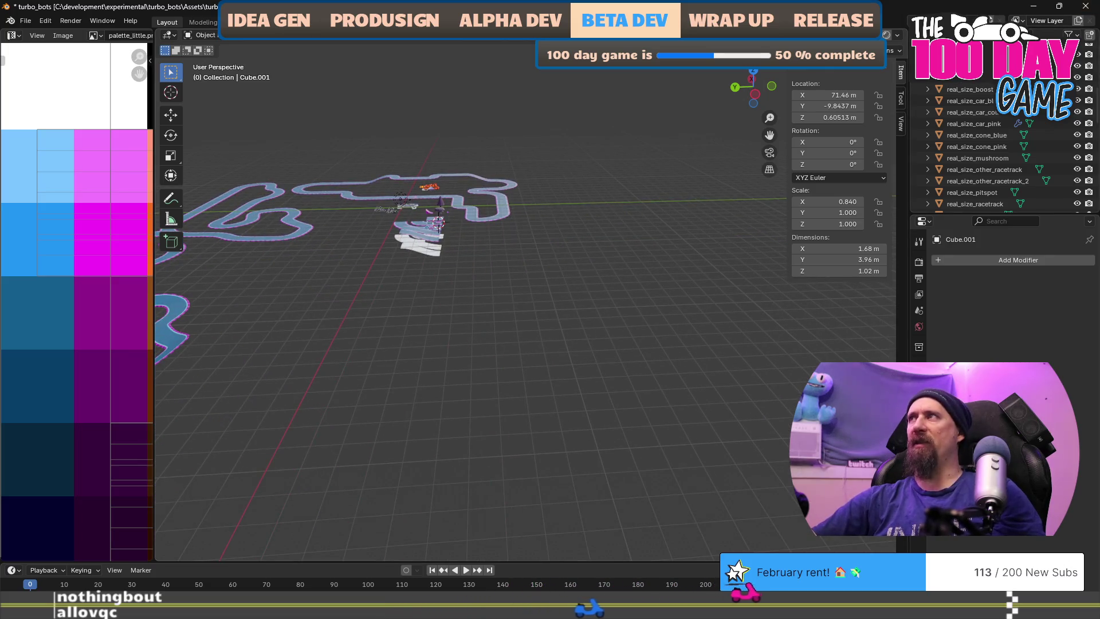
click(1084, 6)
click(582, 335)
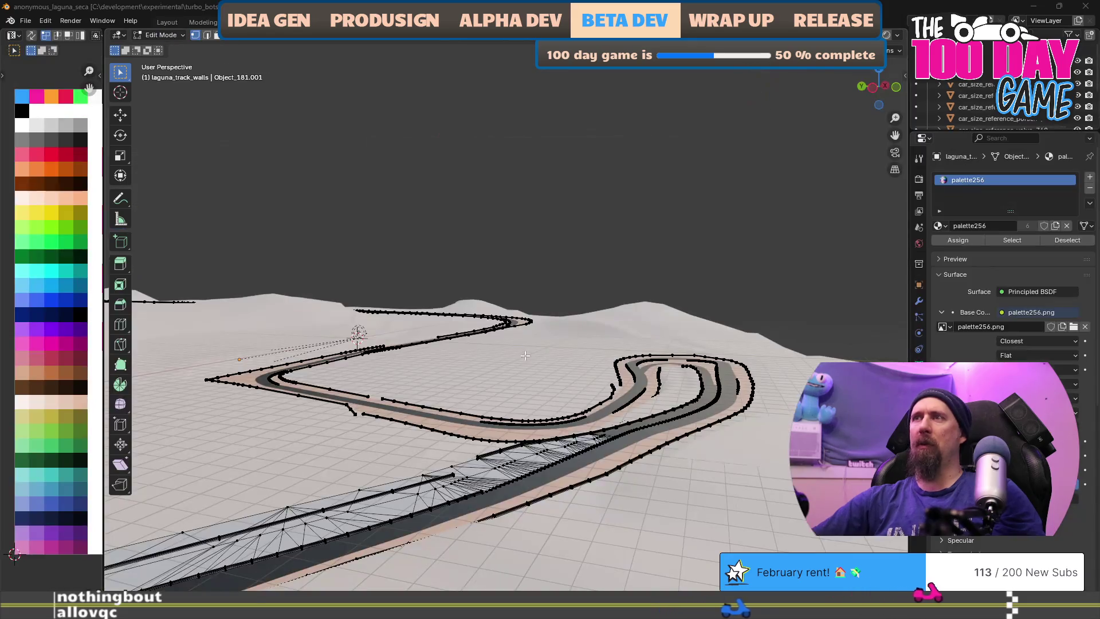
Switch to Unity's RacingScene window and tilt the Scene view toward the horizon
key(super+Tab)
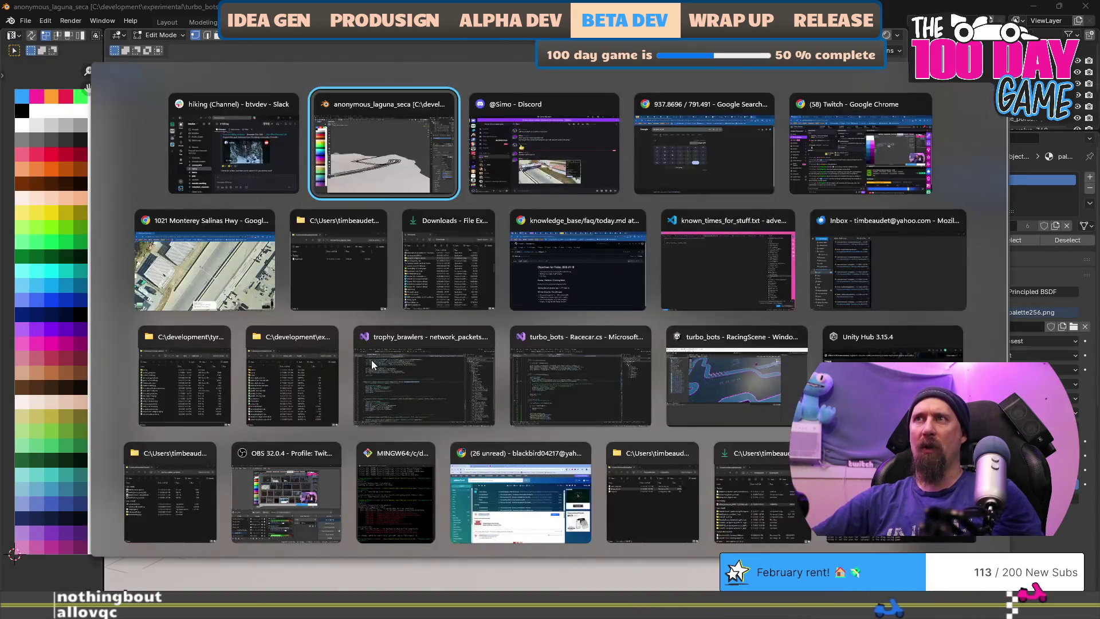
click(713, 382)
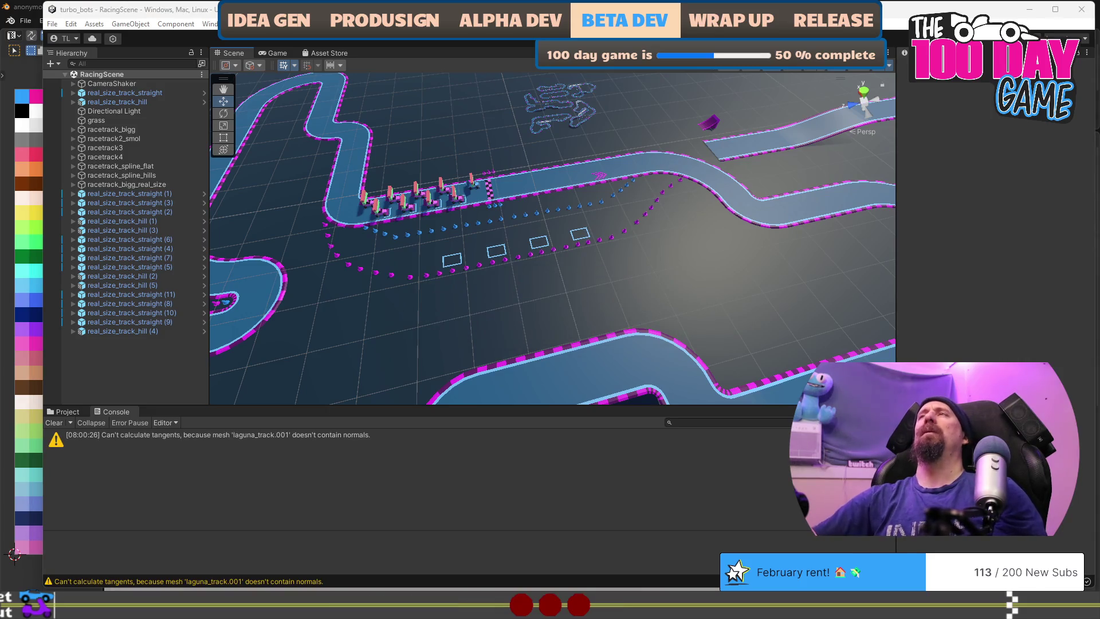
mouse_move(507, 180)
mouse_down()
mouse_move(731, 196)
mouse_move(764, 184)
mouse_move(778, 207)
mouse_move(675, 201)
mouse_move(383, 247)
mouse_move(334, 233)
mouse_move(476, 250)
mouse_move(704, 332)
mouse_move(528, 252)
mouse_up()
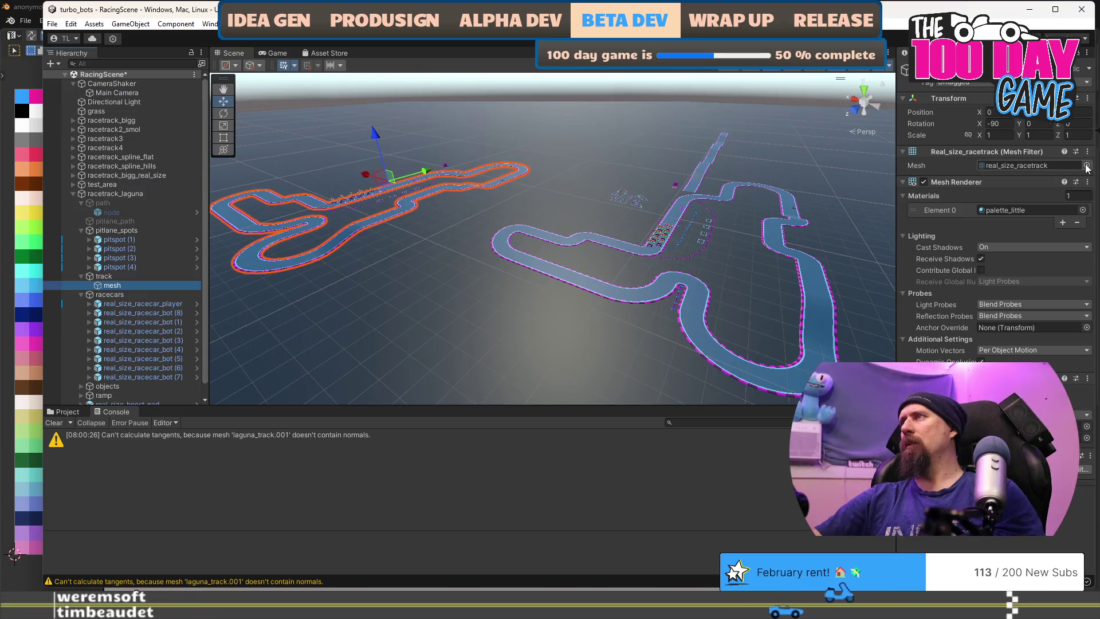
Browse the track object's mesh picker filtered by 'lagu', close it, and return to Blender
click(1088, 166)
drag(952, 156, 809, 132)
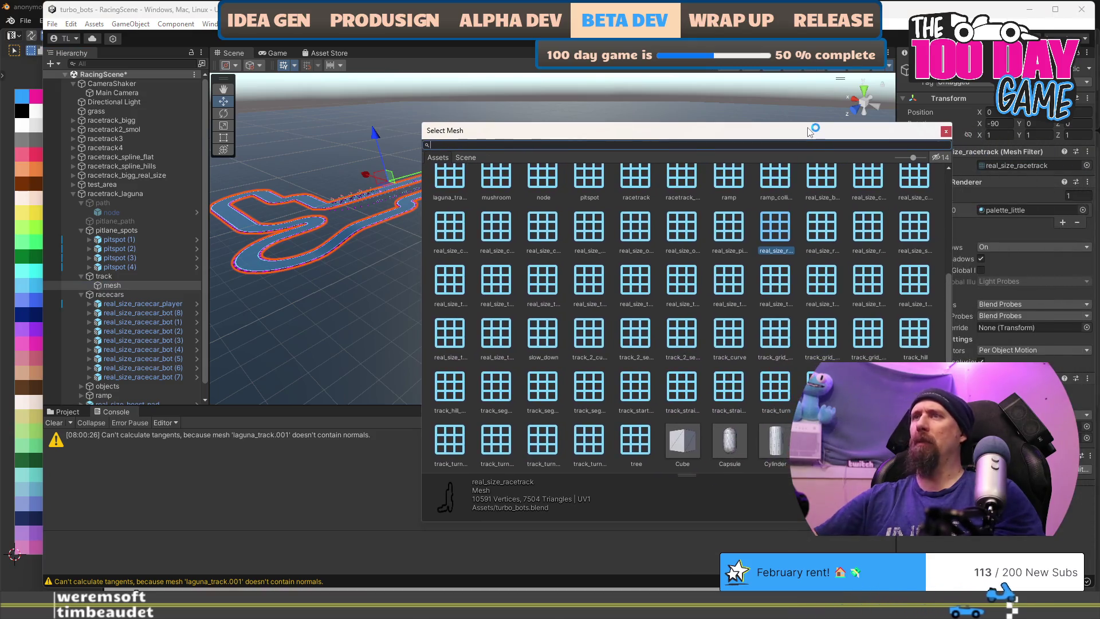
text(lagu)
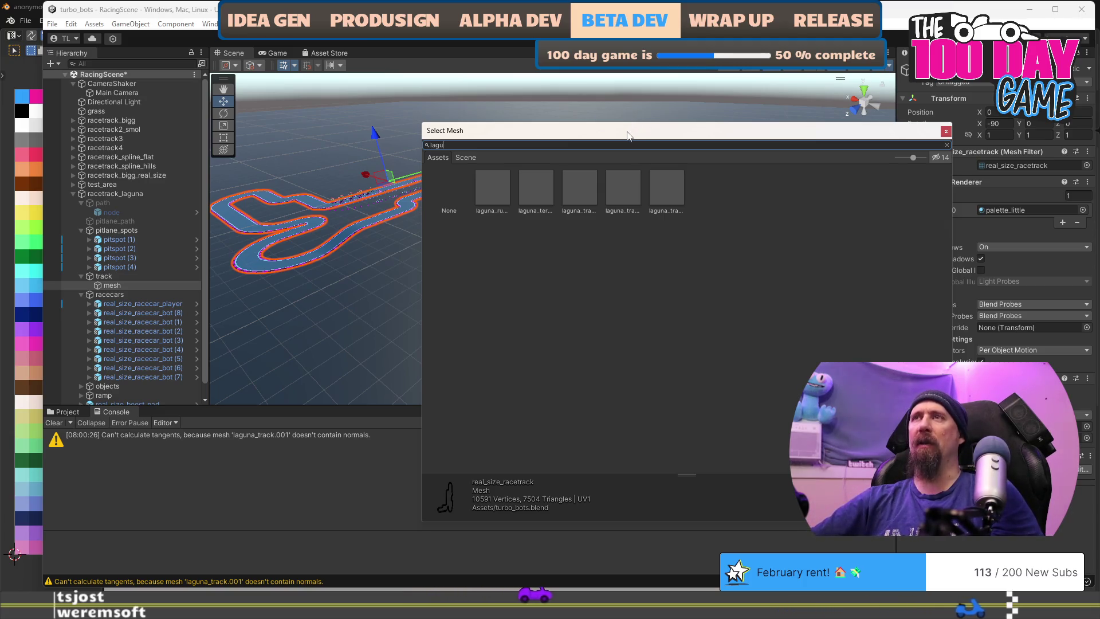
drag(626, 131, 603, 122)
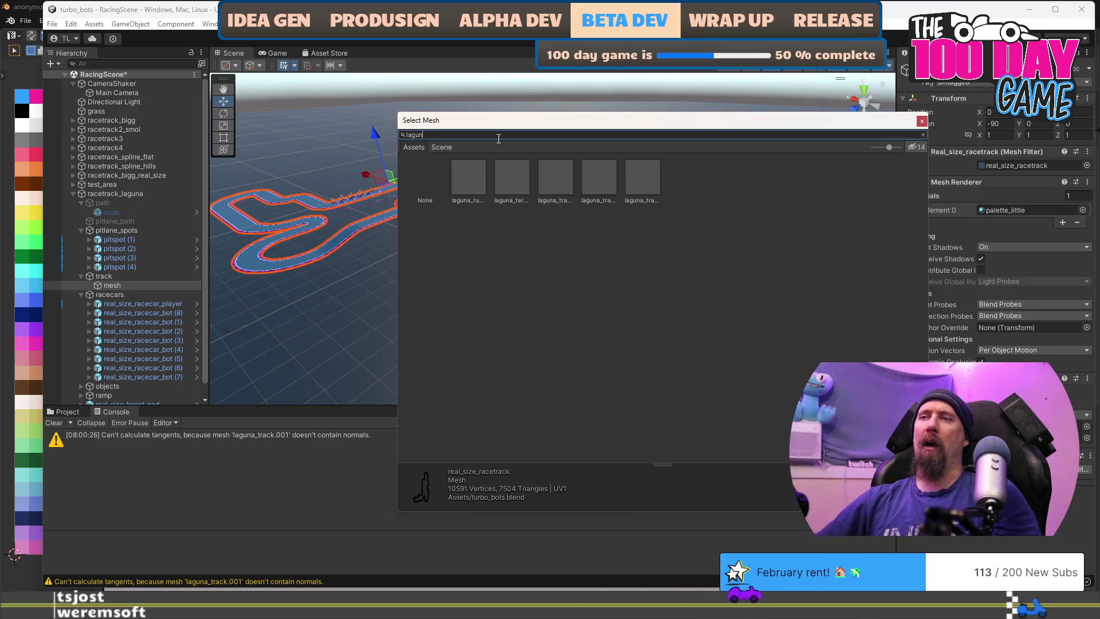
key(BackSpace)
key(BackSpace)
key(BackSpace)
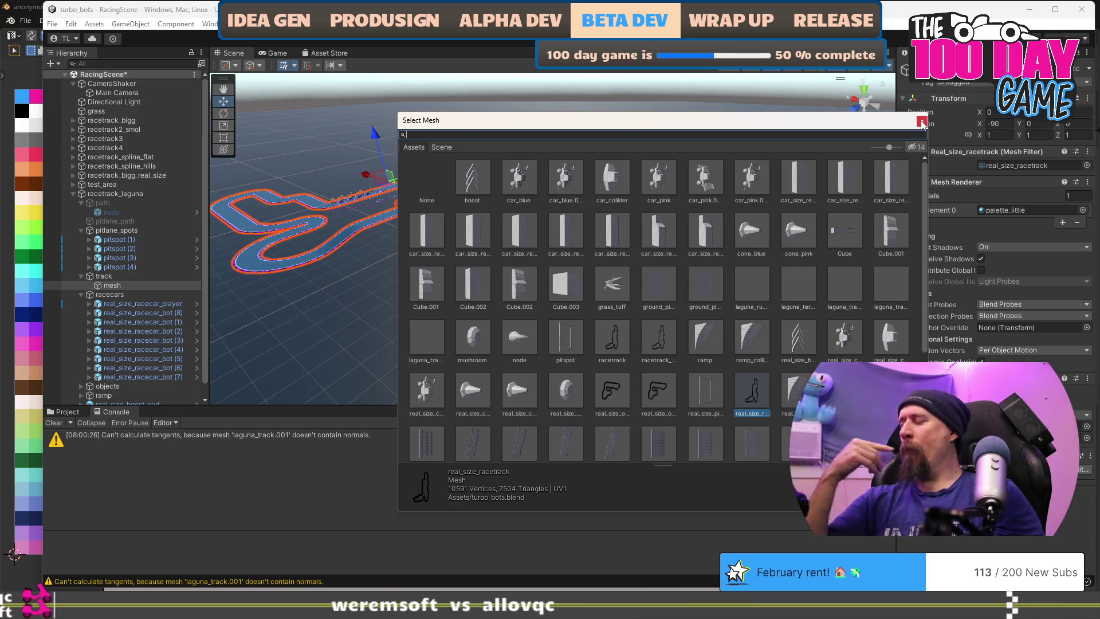
click(921, 122)
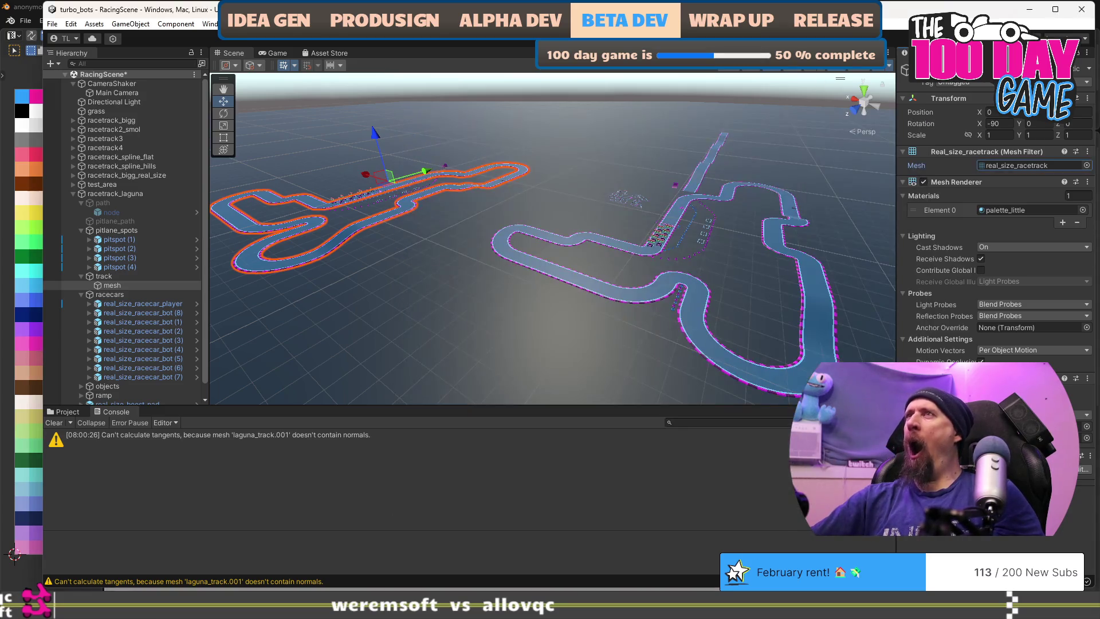
key(alt+Tab)
key(alt+Tab)
key(alt+Tab)
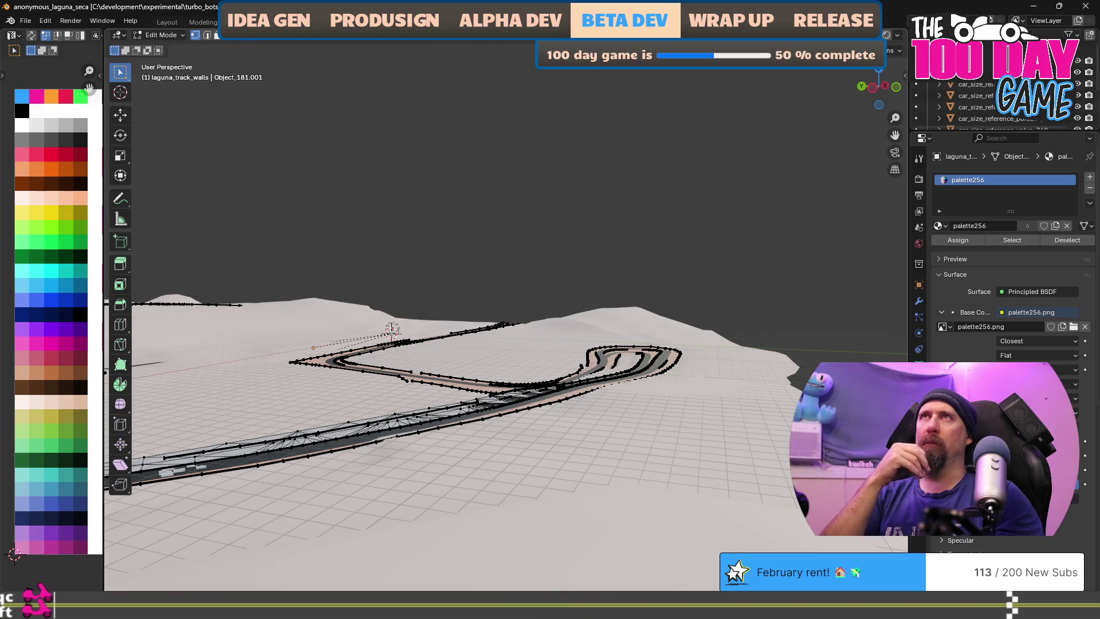
Orbit and zoom around laguna_track_walls at the hairpin and straight, then return to Object Mode
mouse_move(614, 245)
mouse_down()
mouse_move(491, 272)
mouse_move(570, 277)
mouse_move(631, 236)
mouse_move(467, 294)
mouse_move(500, 246)
mouse_move(469, 355)
mouse_move(491, 321)
mouse_move(510, 321)
mouse_move(556, 400)
mouse_move(648, 361)
mouse_move(534, 339)
mouse_move(537, 385)
mouse_move(727, 330)
mouse_up()
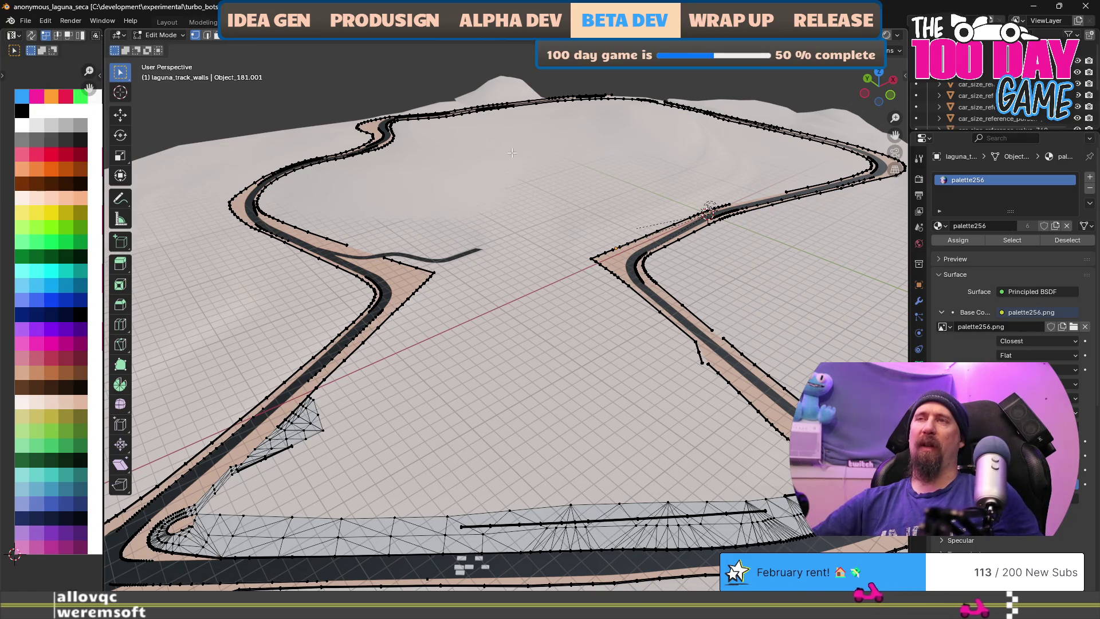
scroll(526, 261, up, 3)
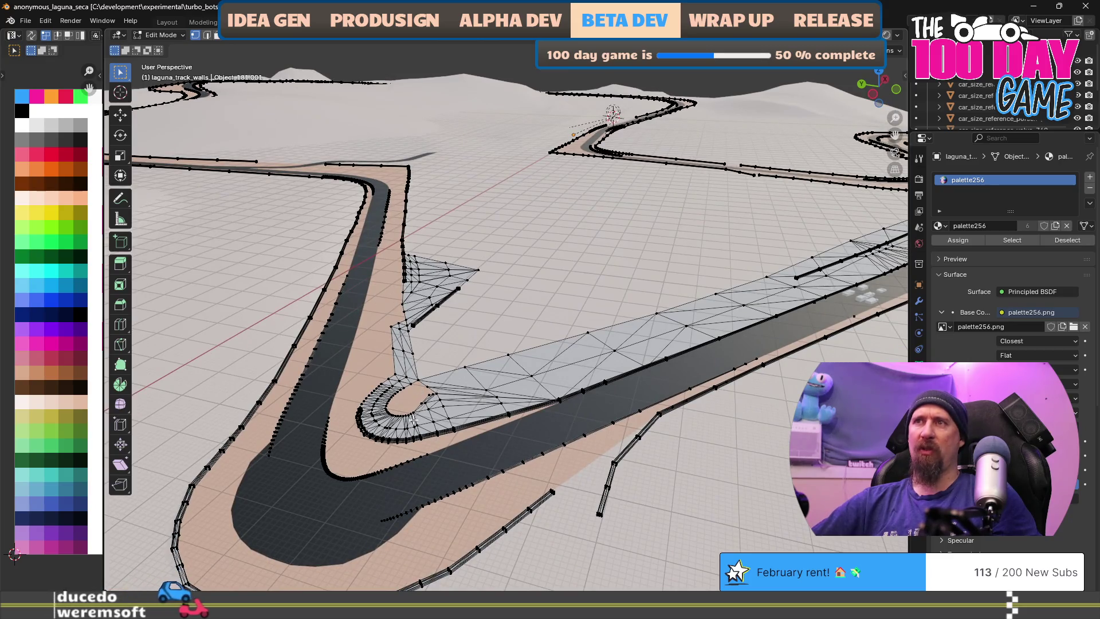
scroll(660, 354, up, 5)
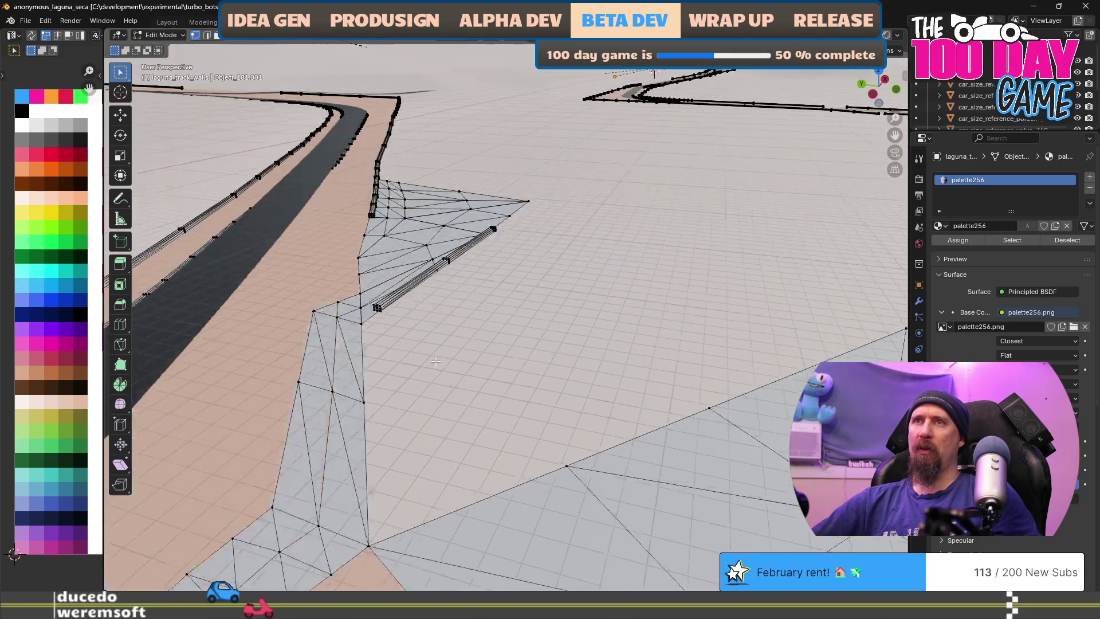
scroll(367, 283, up, 2)
scroll(367, 283, down, 8)
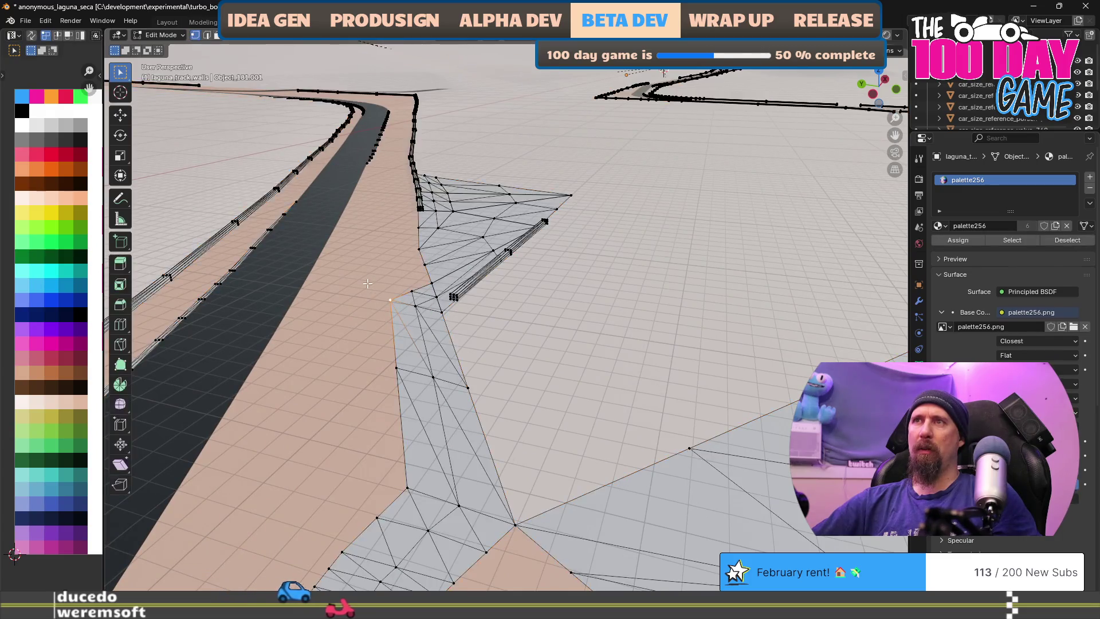
scroll(409, 313, up, 3)
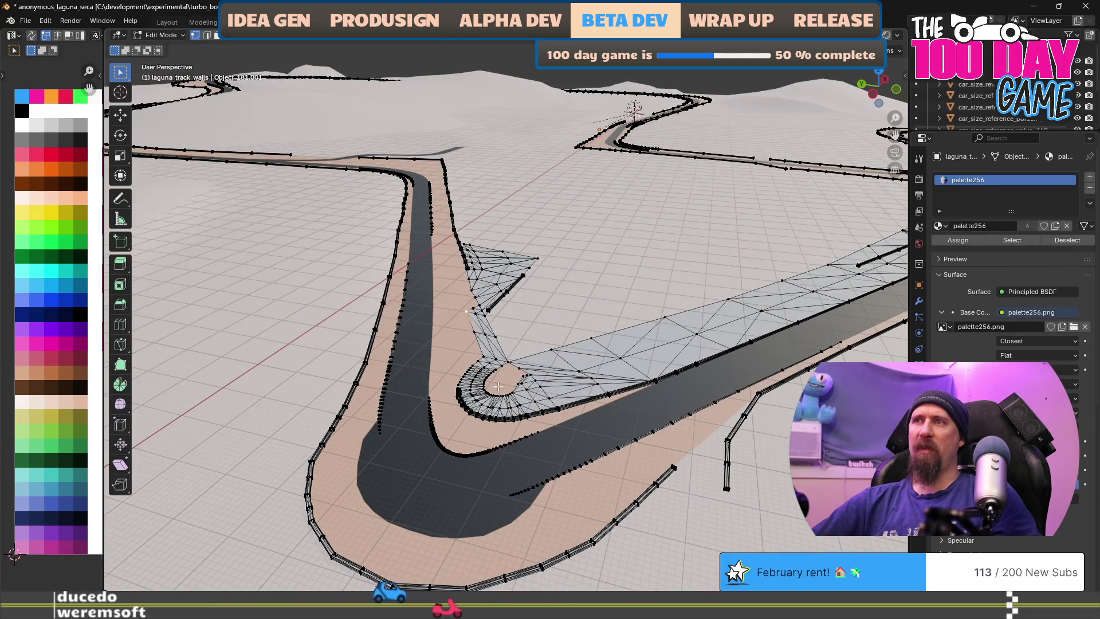
scroll(420, 390, down, 5)
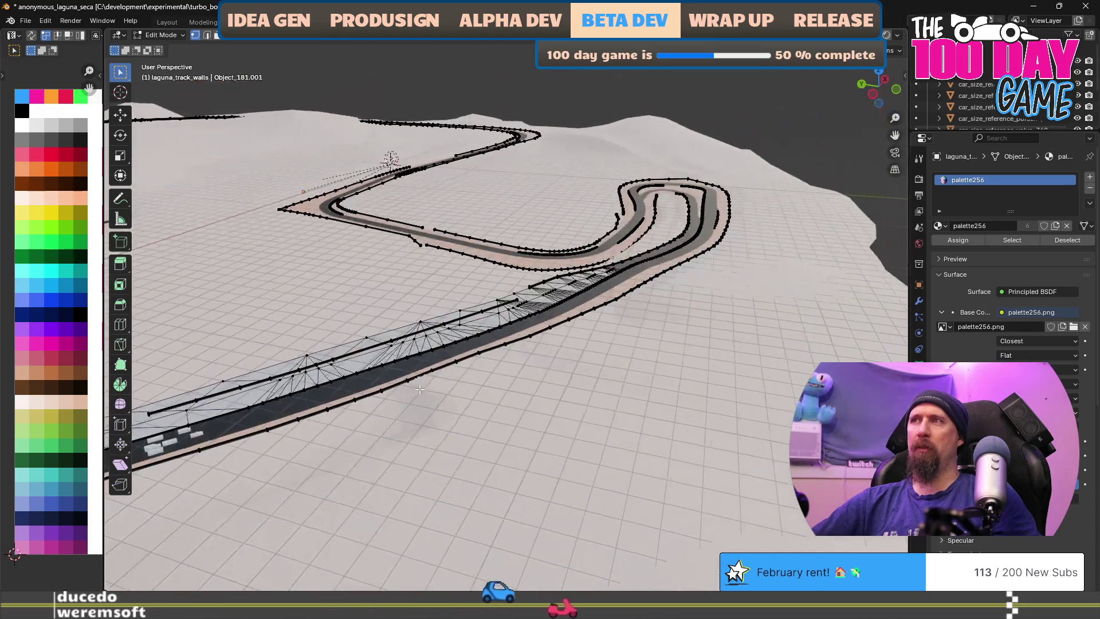
scroll(632, 371, up, 6)
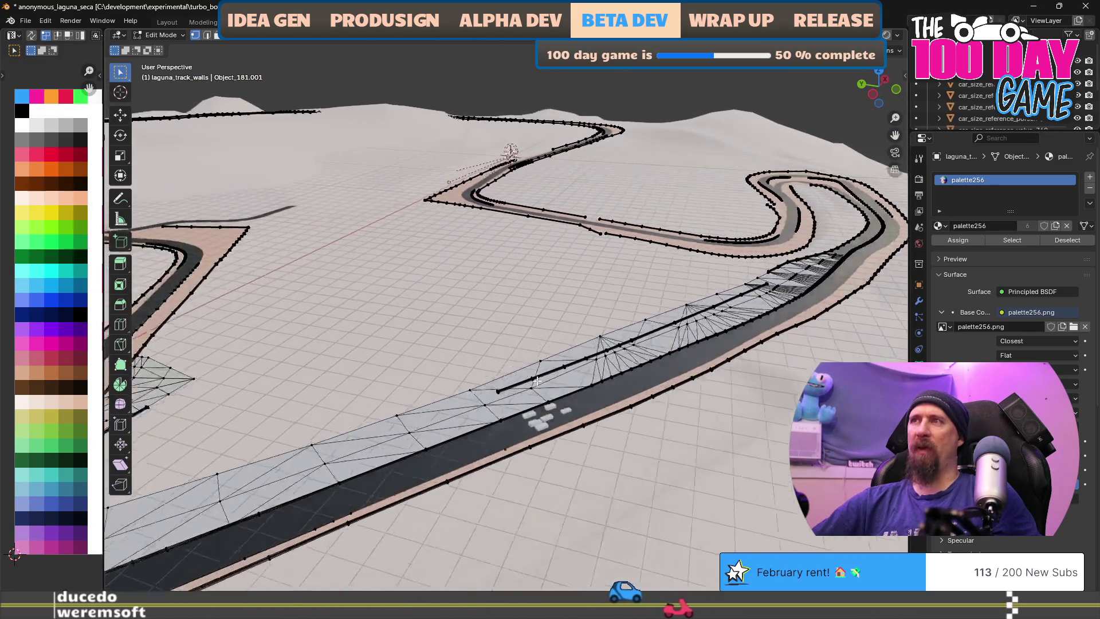
scroll(632, 371, down, 3)
mouse_move(632, 371)
mouse_down()
mouse_move(706, 373)
mouse_move(511, 386)
mouse_up()
scroll(510, 386, up, 5)
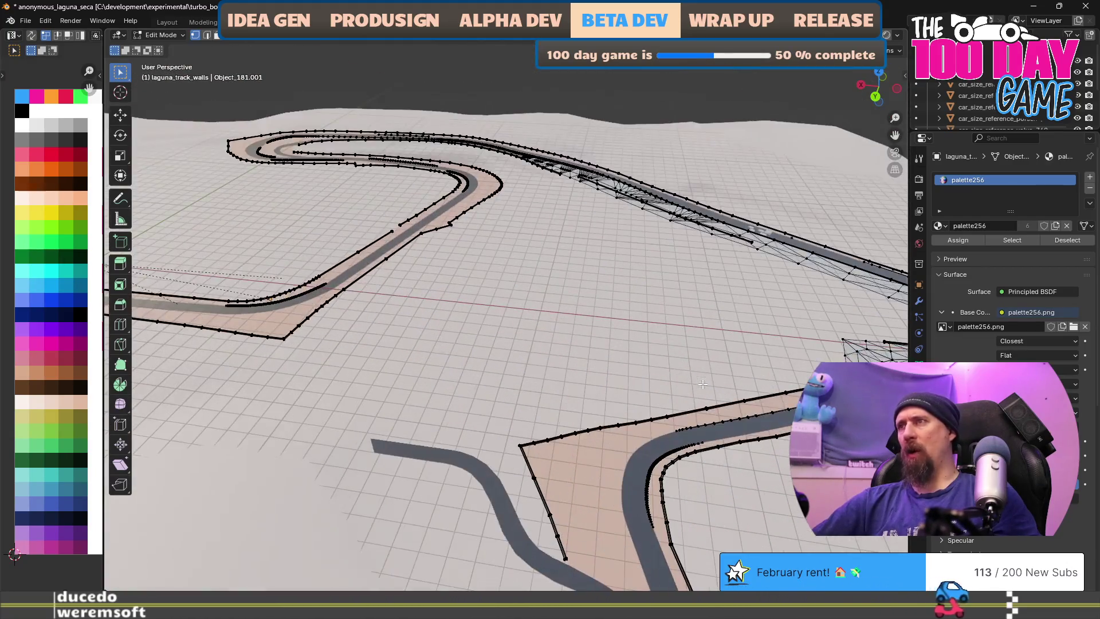
key(Tab)
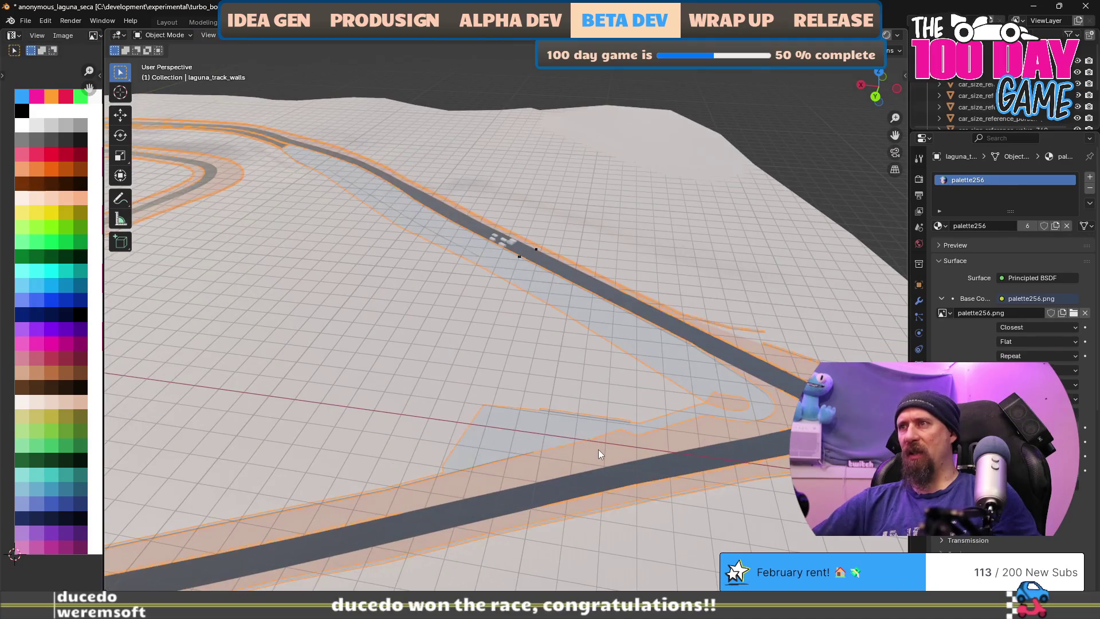
In laguna_track_walls, select the connected track strip and the hairpin piece as linked faces
key(Tab)
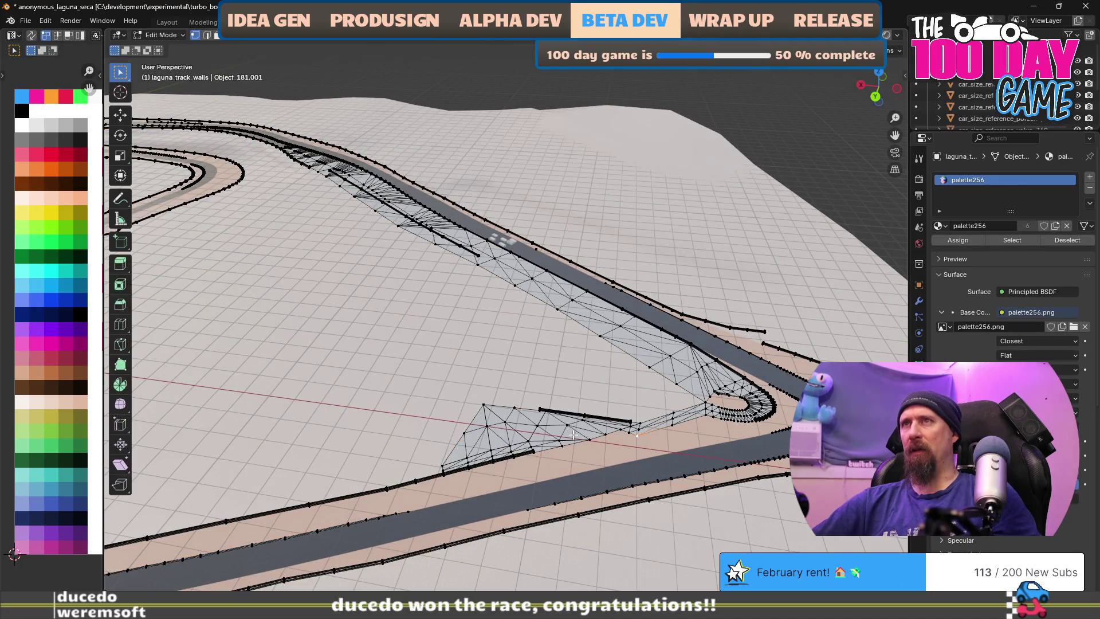
drag(584, 395, 493, 392)
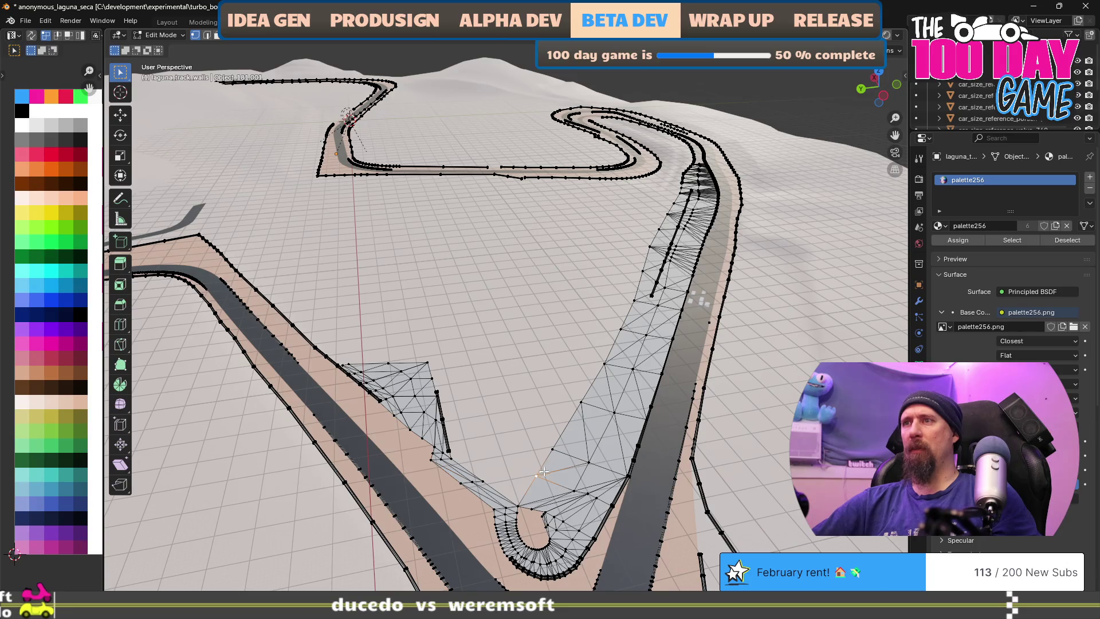
key(ctrl+l)
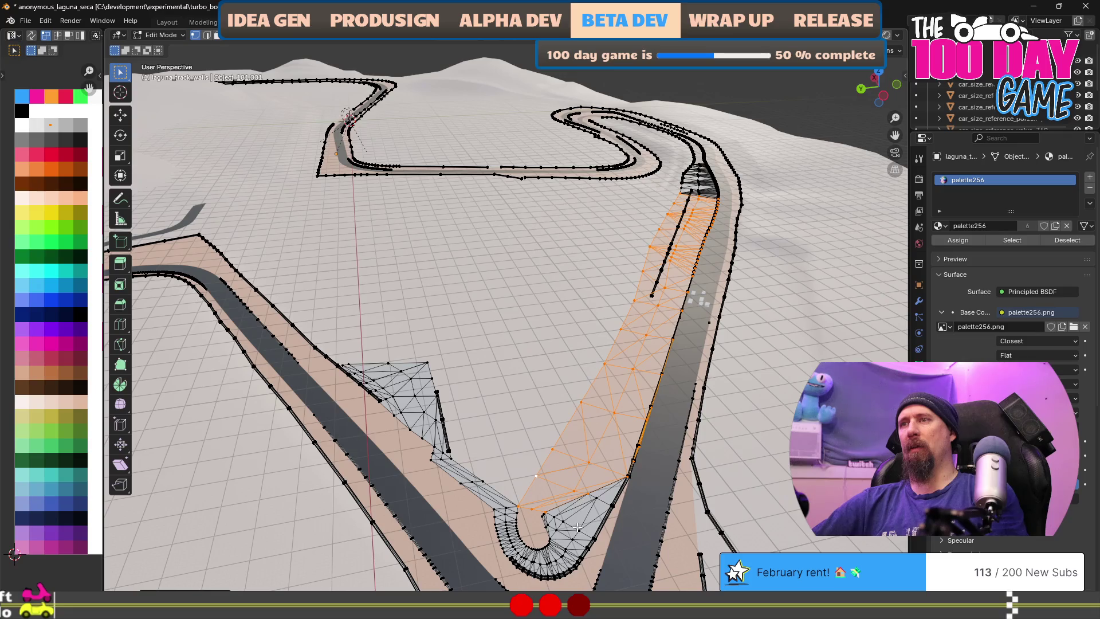
key(l)
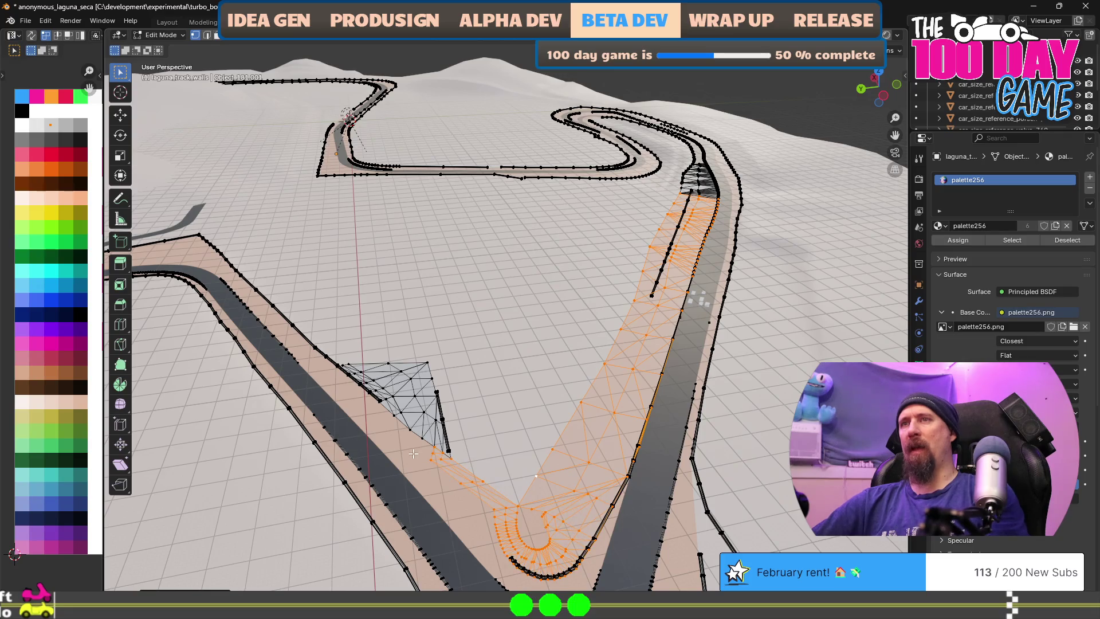
Switch from the track walls to editing the laguna_runoffs mesh
key(Tab)
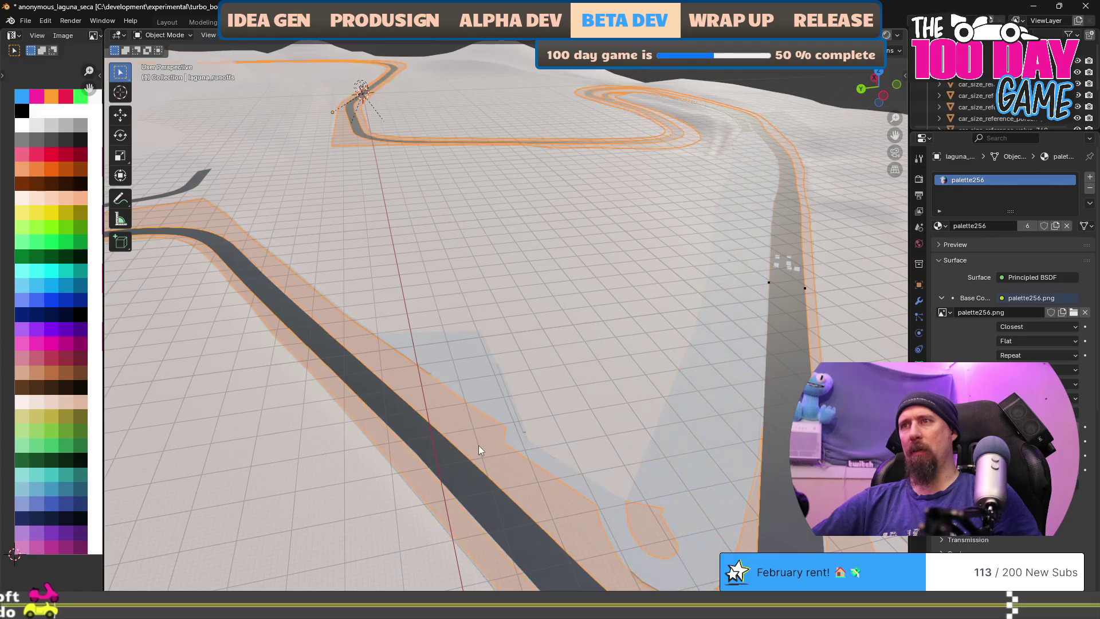
key(Tab)
scroll(481, 447, up, 1)
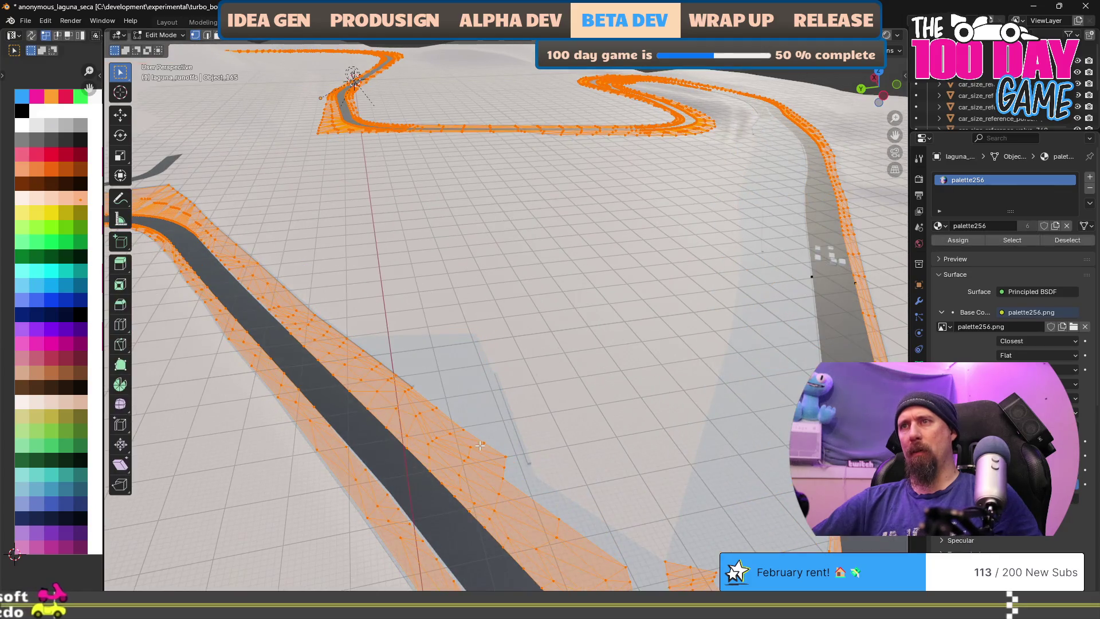
Undo a linked runoff selection and orbit to a low view with the near track centred
click(502, 464)
key(ctrl+l)
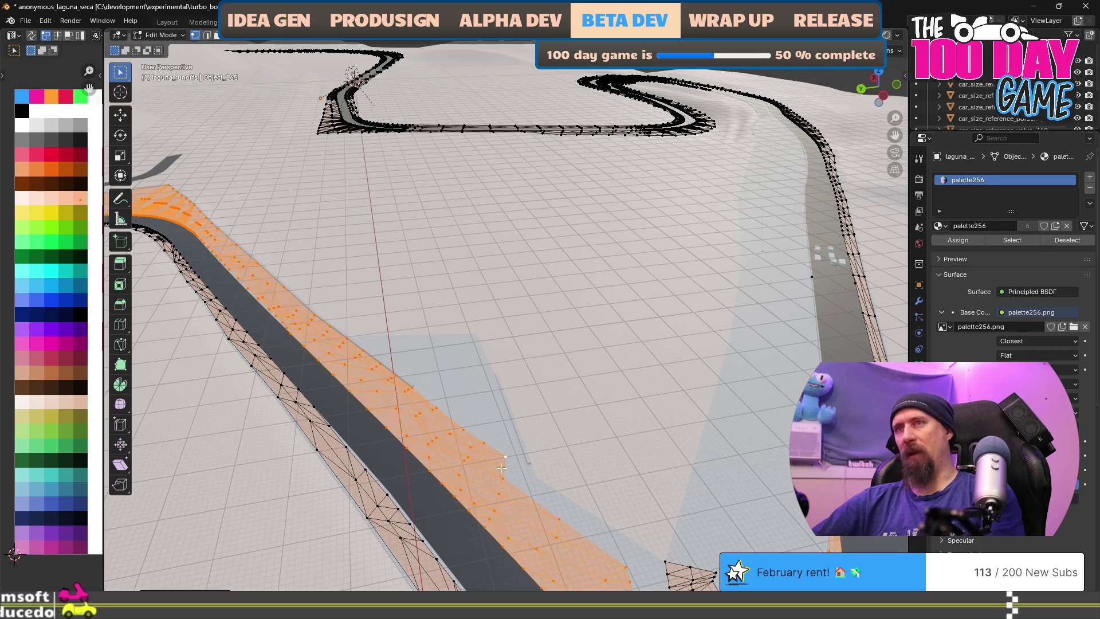
key(ctrl+z)
scroll(496, 452, down, 3)
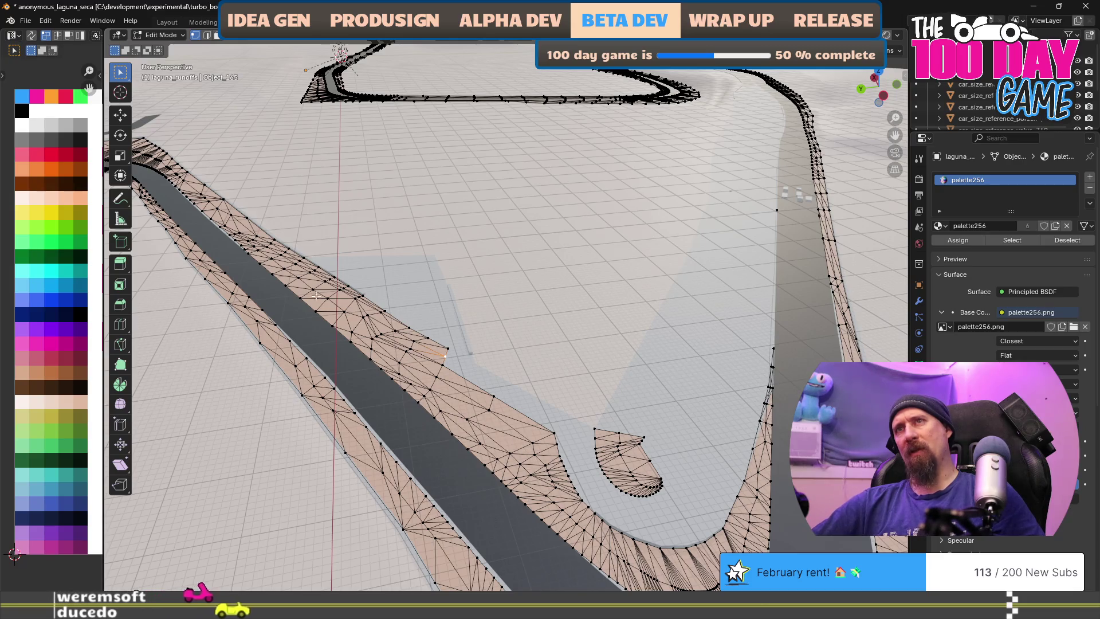
drag(321, 401, 369, 355)
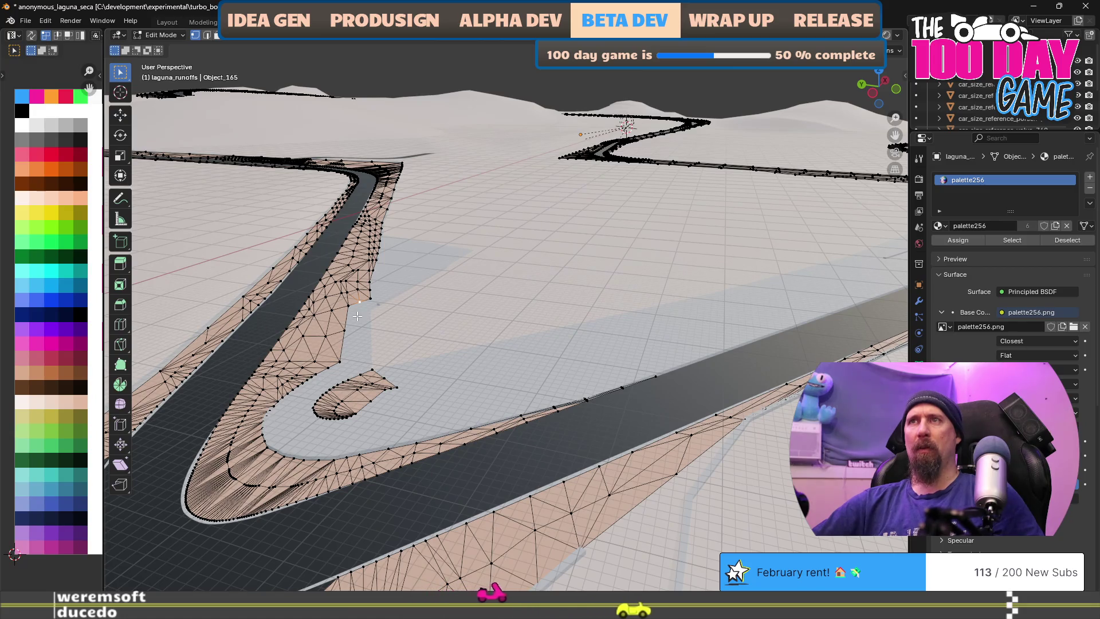
scroll(348, 279, up, 3)
mouse_move(349, 280)
mouse_down()
mouse_move(385, 422)
mouse_move(360, 440)
mouse_up()
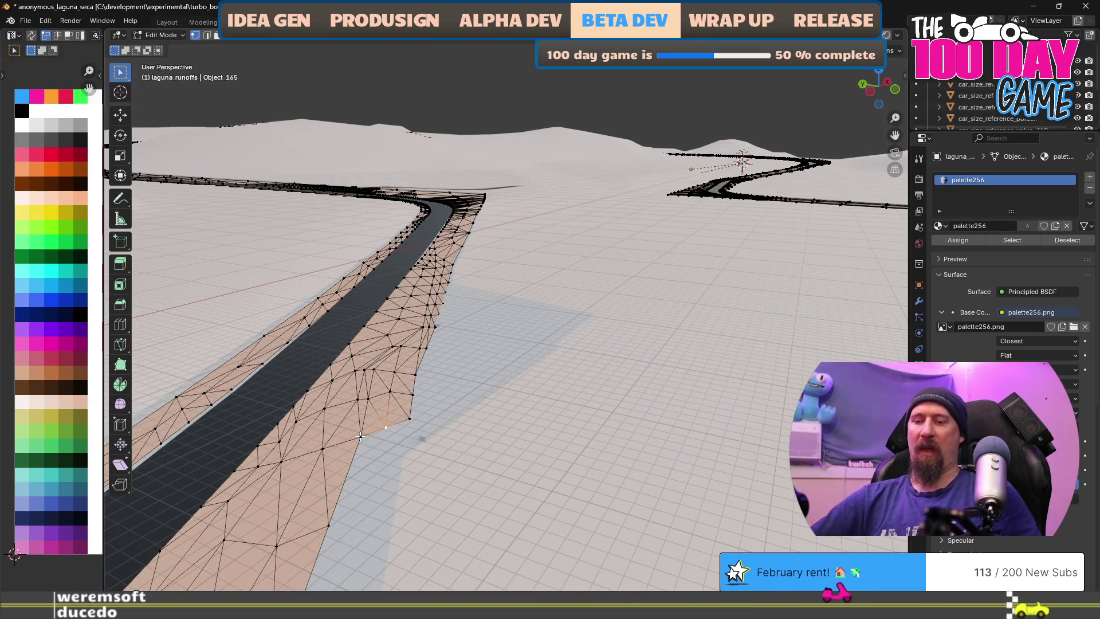
In face mode, select the runoff faces beside the road and move their UVs to another palette colour
key(3)
click(379, 424)
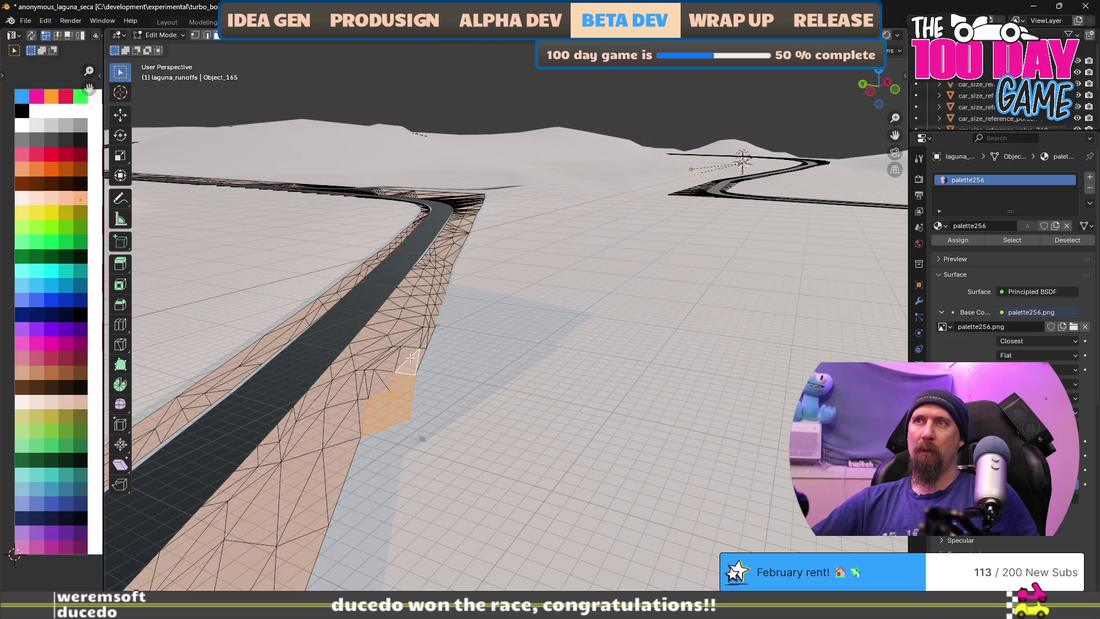
drag(398, 362, 398, 355)
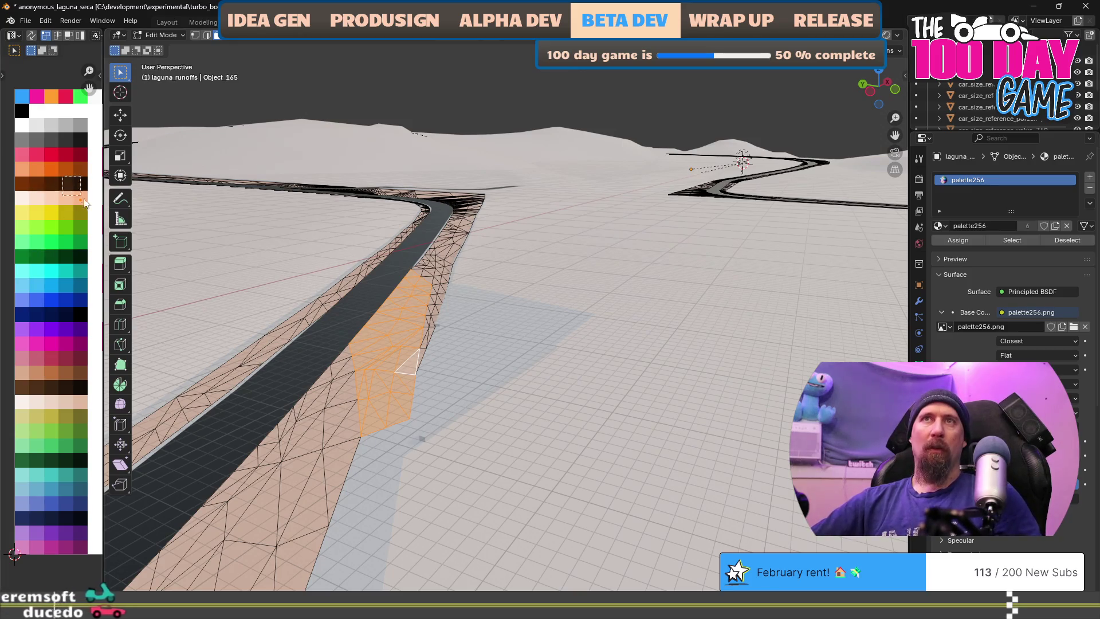
key(g)
click(95, 117)
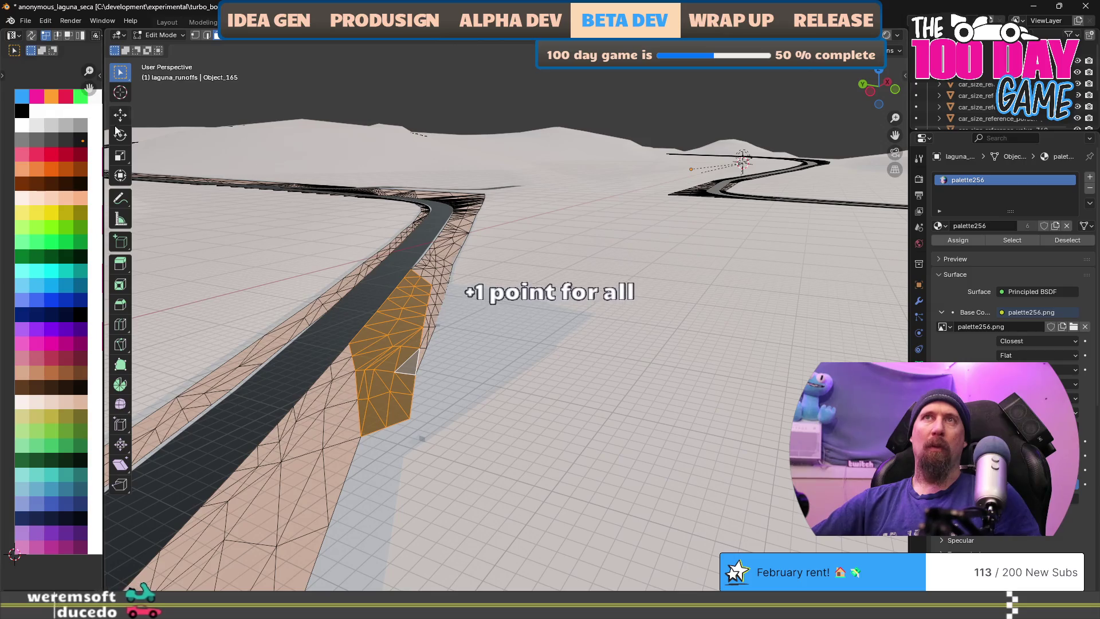
In laguna_track_walls, recolour the selected light-grey strip along the straight and hairpin dark grey
scroll(485, 483, down, 2)
scroll(485, 483, up, 2)
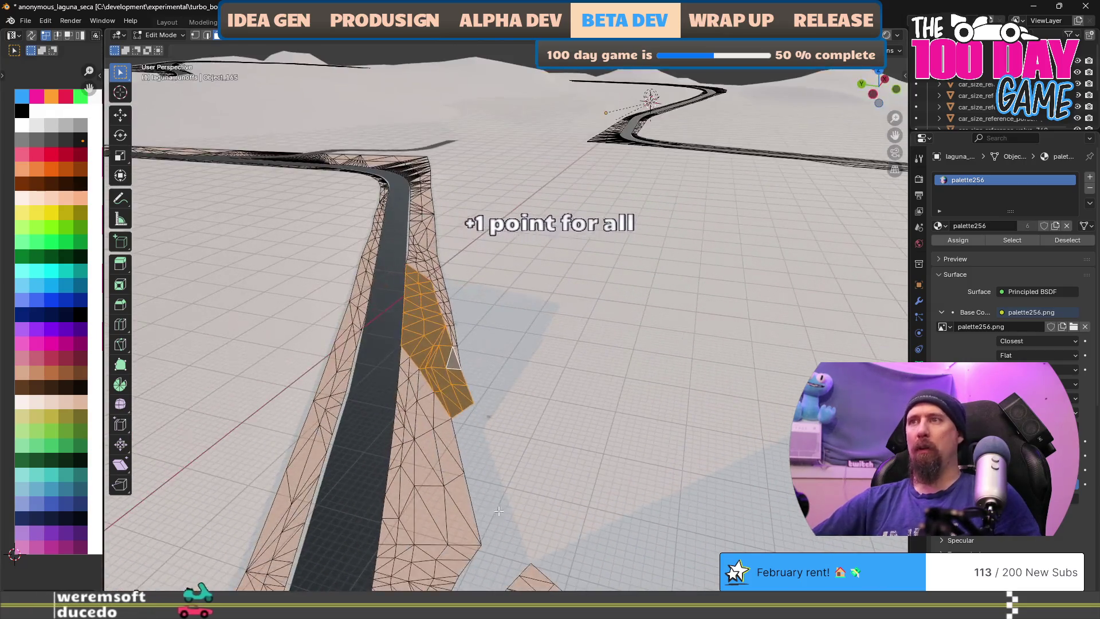
key(alt+q)
scroll(473, 432, down, 3)
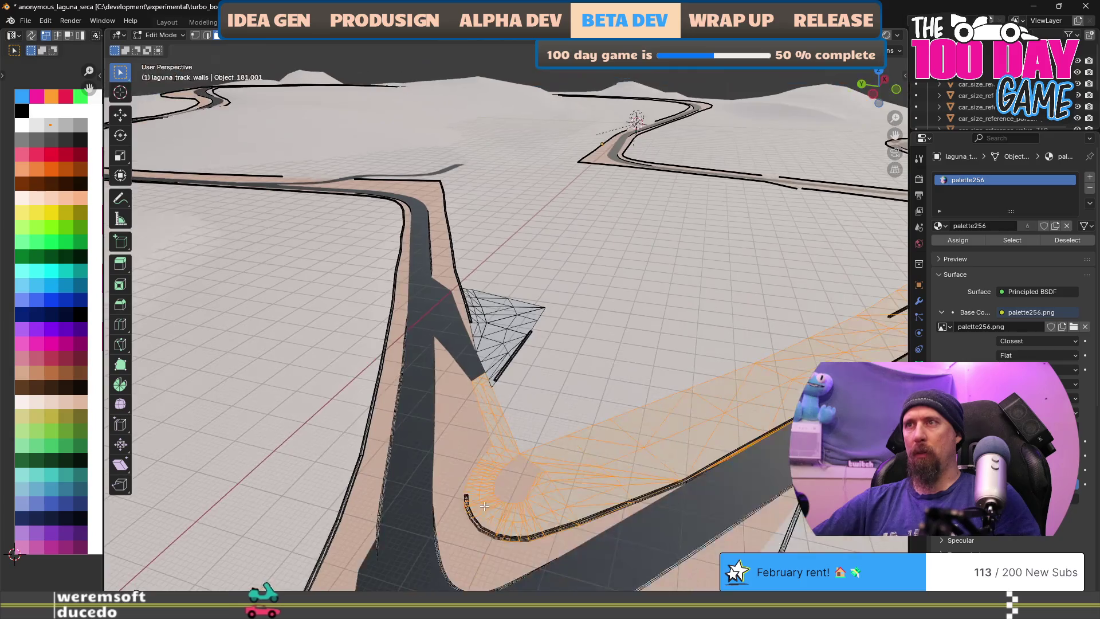
key(KP_Decimal)
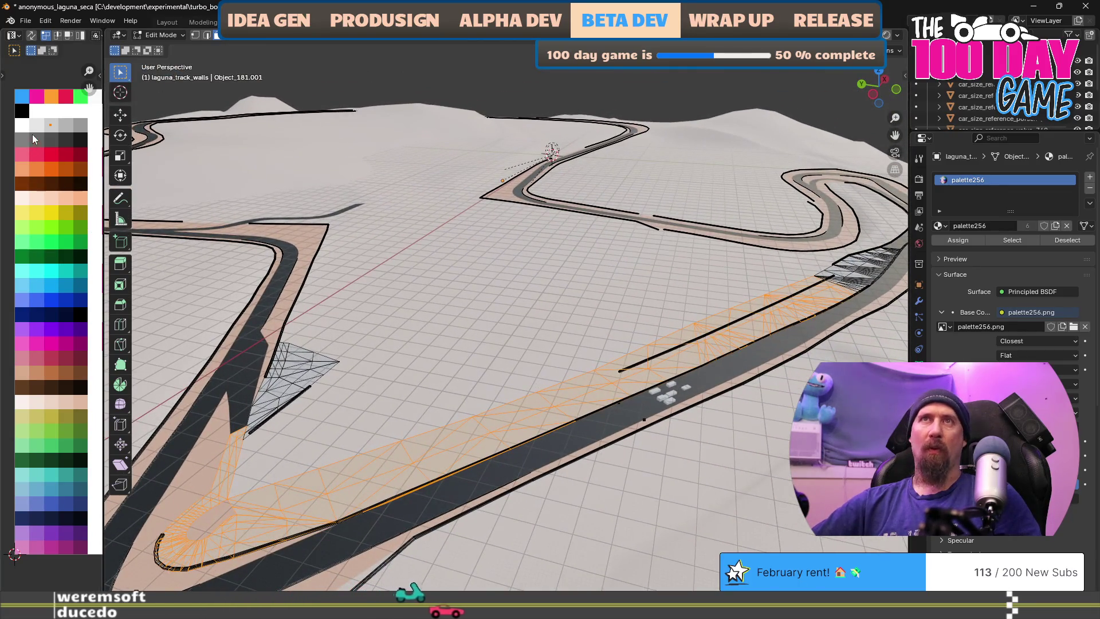
click(80, 140)
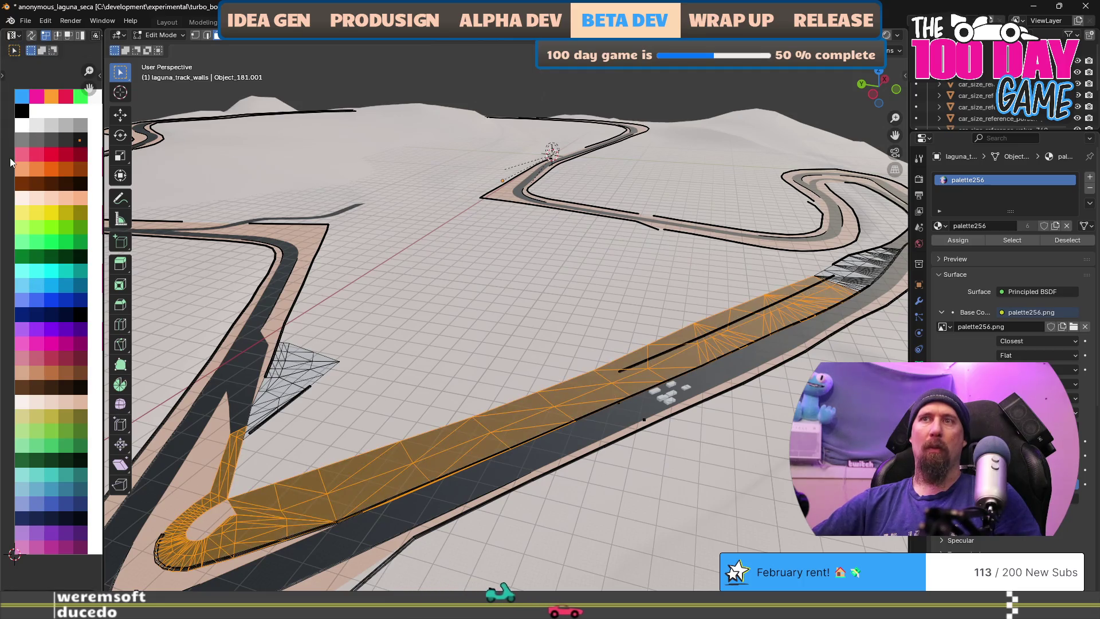
key(alt+a)
Select the small linked light-grey triangle patch further along and recolour it dark grey
mouse_move(445, 425)
mouse_down()
mouse_move(580, 465)
mouse_move(577, 535)
mouse_up()
mouse_move(575, 461)
mouse_down()
mouse_move(552, 442)
mouse_move(437, 445)
mouse_move(694, 491)
mouse_move(550, 414)
mouse_up()
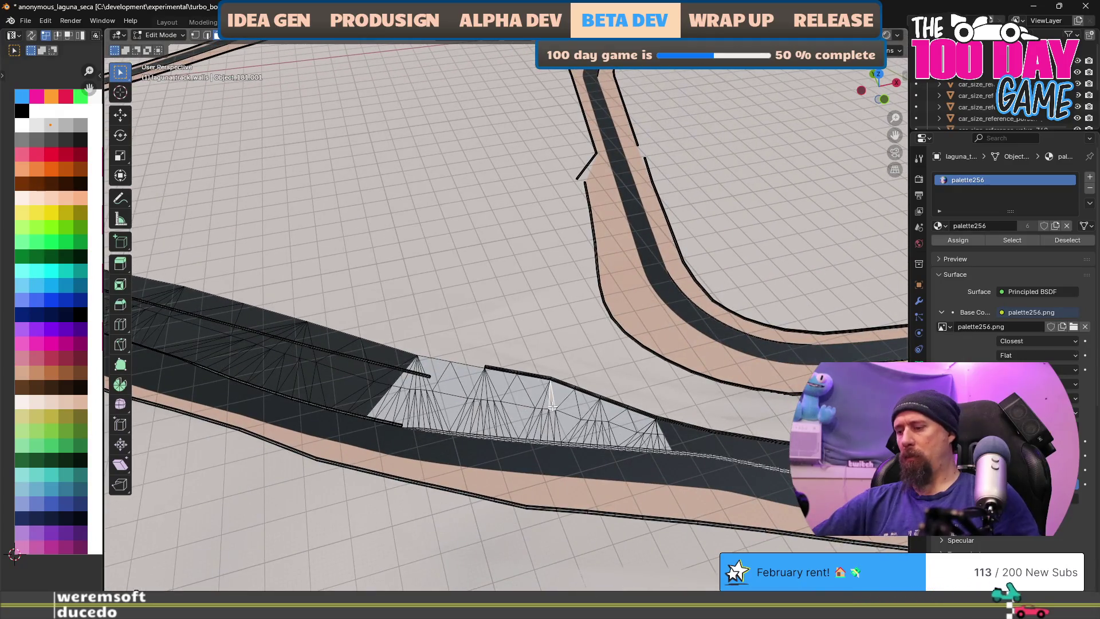
key(l)
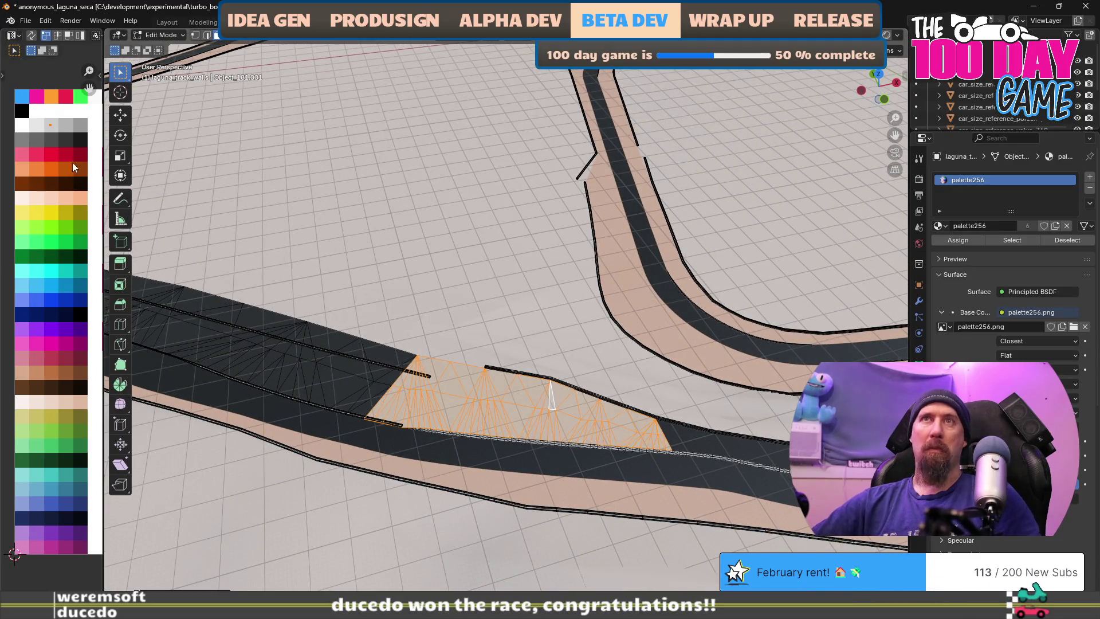
drag(44, 122, 93, 151)
Leave edit mode to view the hairpin and straight from above, then re-enter mesh editing
key(Tab)
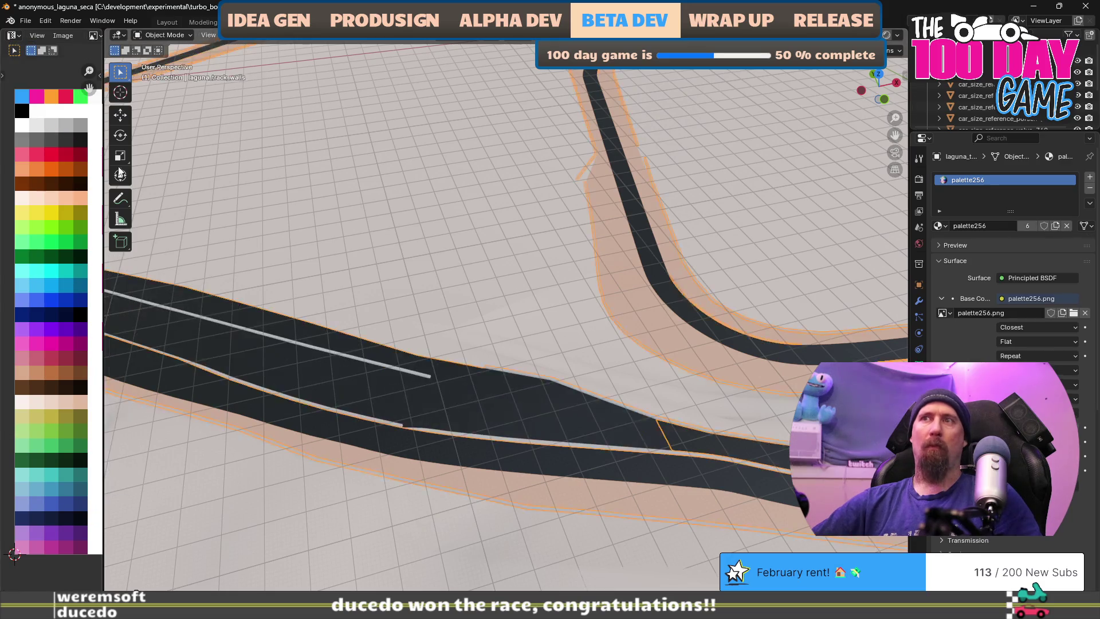
mouse_move(265, 386)
mouse_down()
mouse_move(405, 350)
mouse_move(465, 358)
mouse_move(400, 424)
mouse_move(435, 427)
mouse_move(482, 501)
mouse_move(513, 451)
mouse_move(544, 479)
mouse_move(549, 464)
mouse_up()
scroll(449, 444, up, 3)
scroll(549, 463, down, 3)
mouse_move(483, 462)
mouse_down()
mouse_move(300, 483)
mouse_move(314, 503)
mouse_move(413, 471)
mouse_up()
key(Tab)
scroll(316, 453, up, 2)
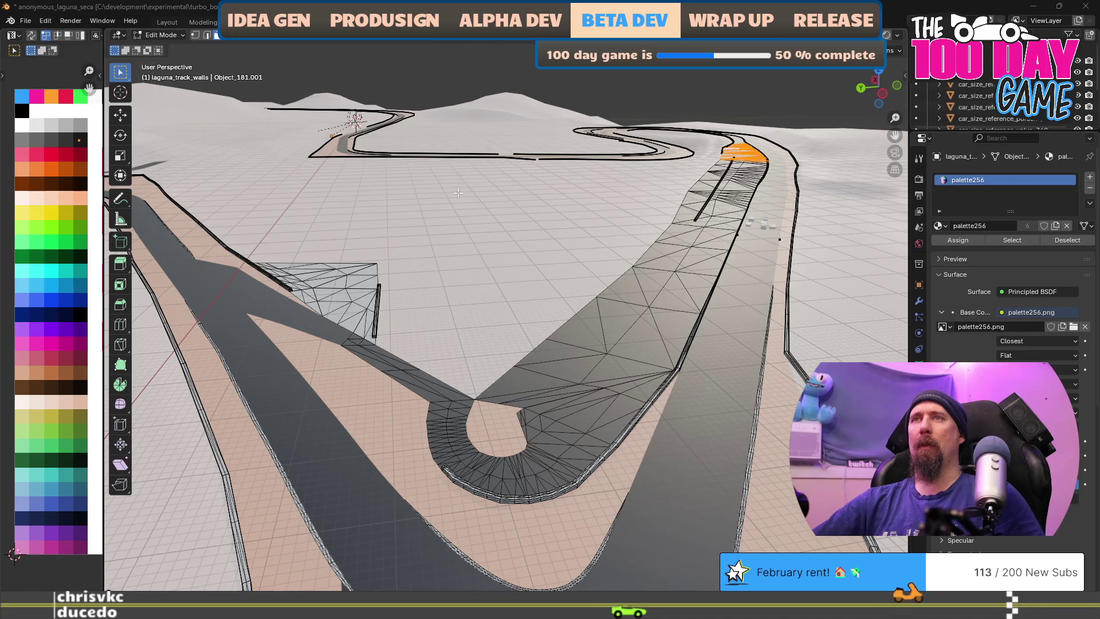
scroll(363, 293, down, 4)
scroll(363, 293, up, 2)
drag(364, 293, 482, 395)
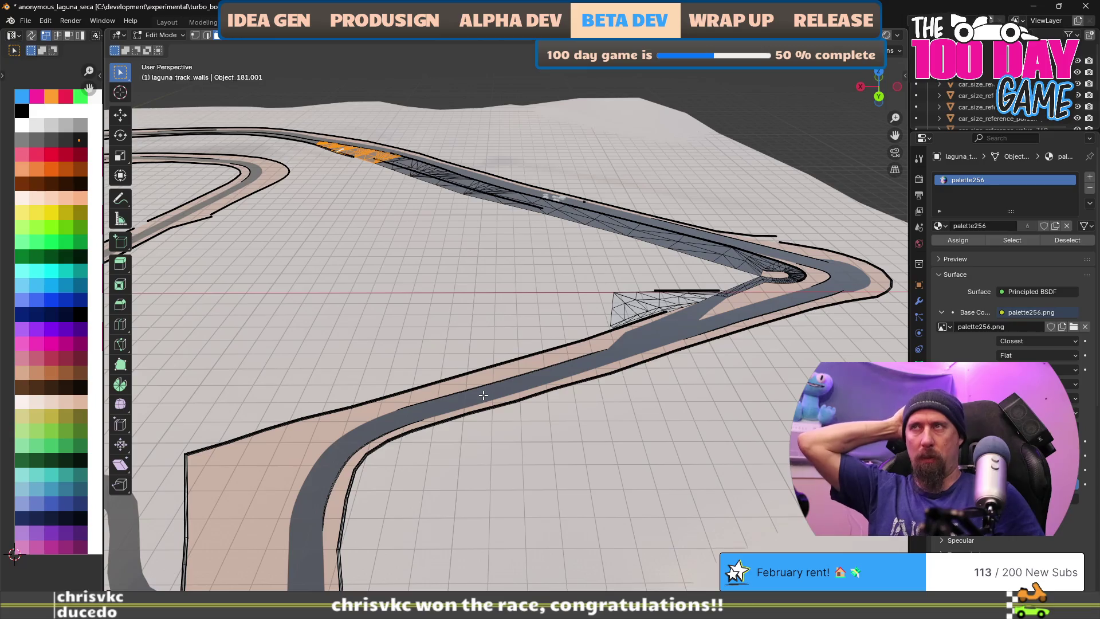
drag(483, 394, 457, 380)
scroll(457, 379, down, 4)
mouse_move(471, 429)
mouse_down()
mouse_move(364, 428)
mouse_move(476, 413)
mouse_move(521, 356)
mouse_move(556, 382)
mouse_up()
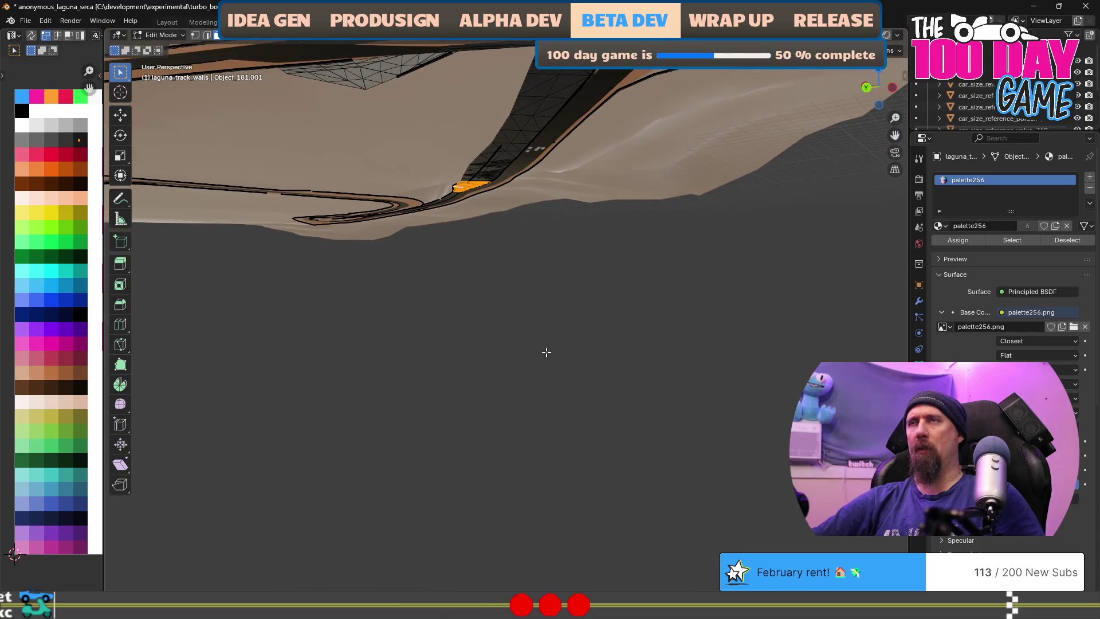
scroll(439, 255, up, 6)
mouse_move(495, 288)
mouse_down()
mouse_move(389, 402)
mouse_move(452, 392)
mouse_move(670, 295)
mouse_move(548, 279)
mouse_move(484, 301)
mouse_move(476, 272)
mouse_up()
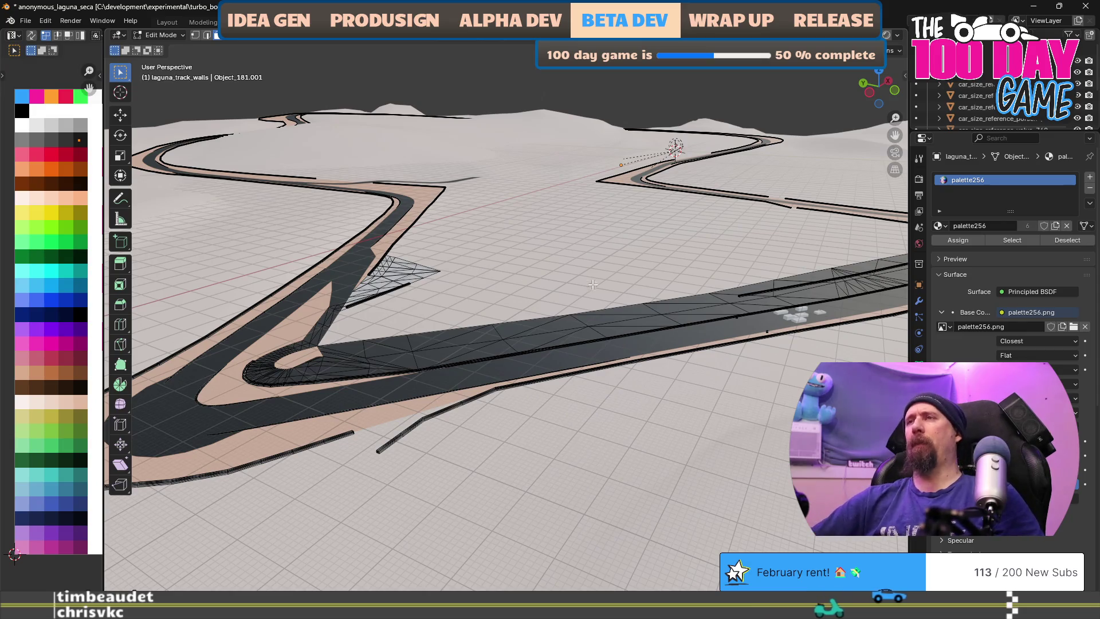
drag(580, 283, 538, 234)
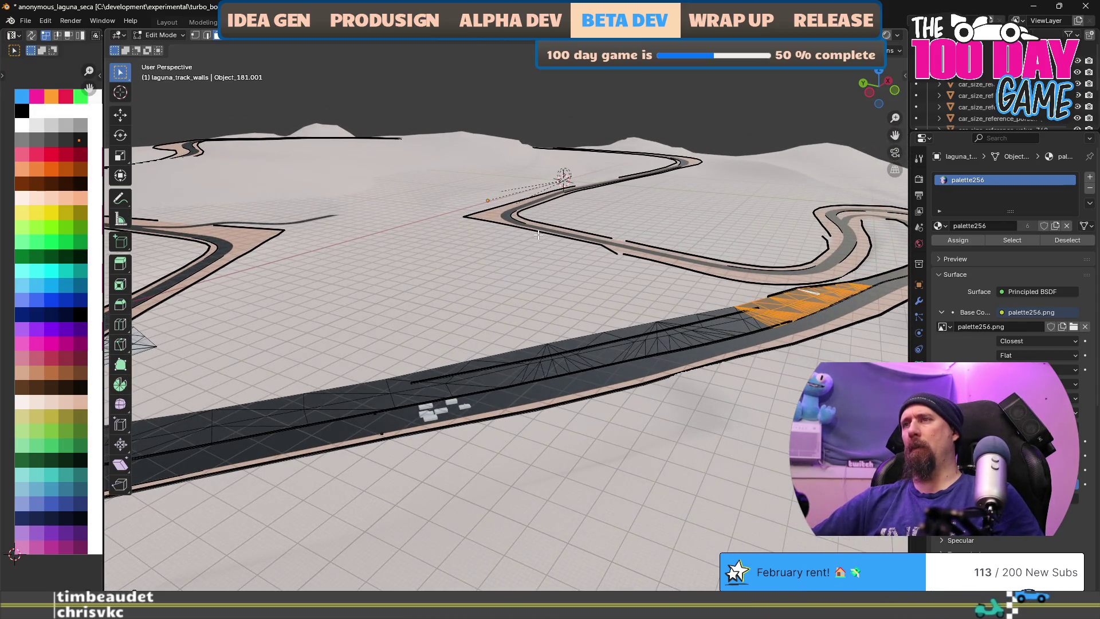
drag(538, 359, 471, 363)
drag(564, 346, 504, 349)
drag(302, 360, 432, 354)
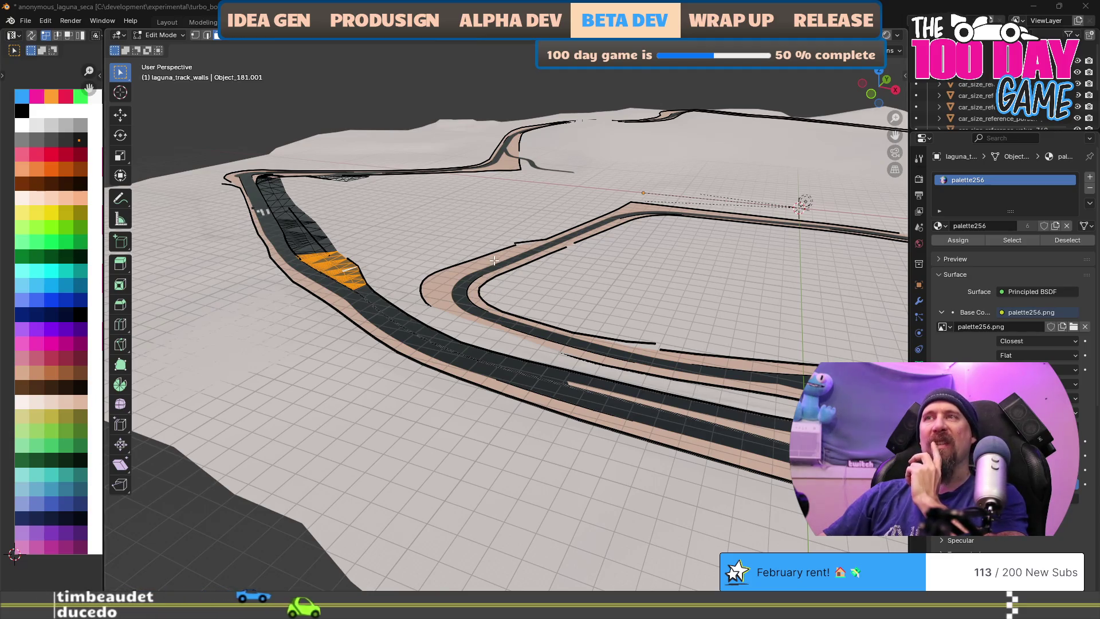
scroll(494, 261, up, 3)
scroll(493, 265, down, 2)
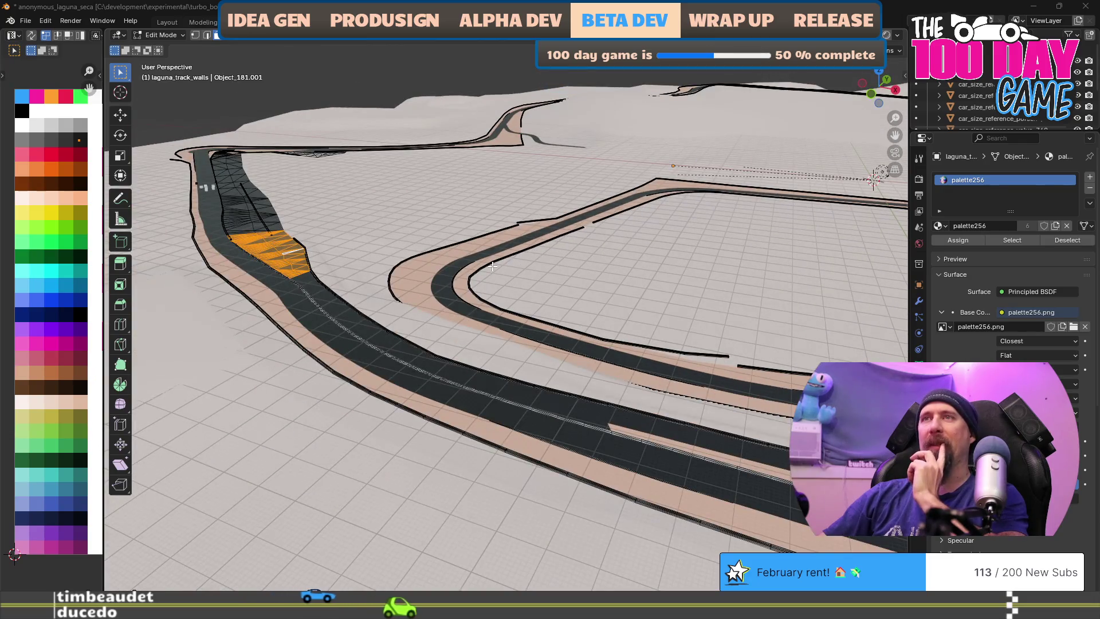
drag(656, 323, 626, 318)
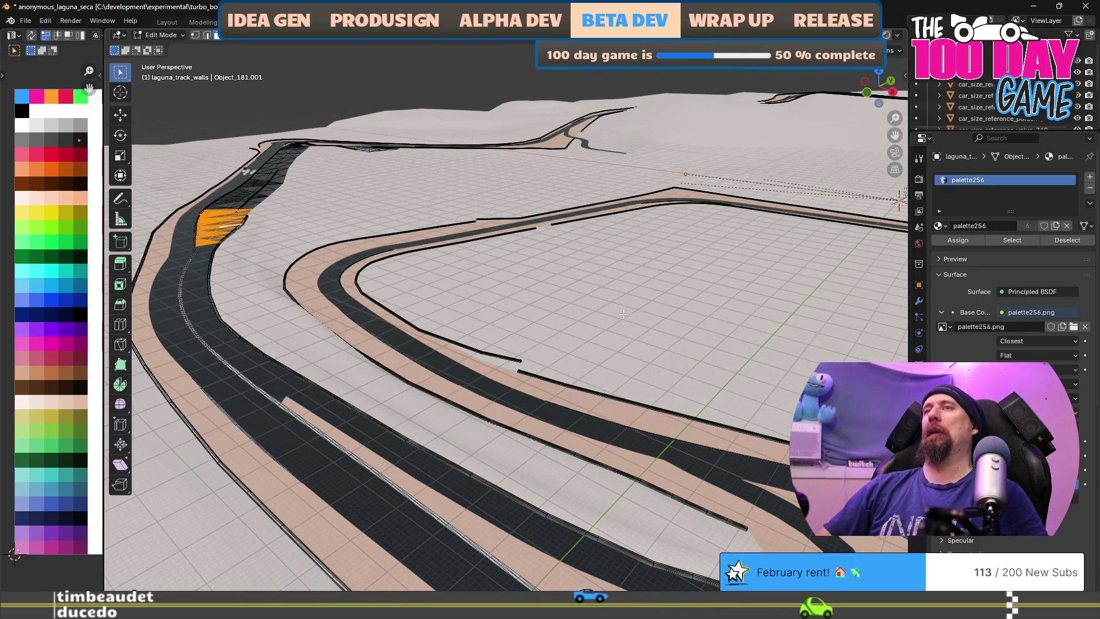
mouse_move(623, 314)
mouse_down()
mouse_move(403, 424)
mouse_move(479, 430)
mouse_move(504, 446)
mouse_move(564, 429)
mouse_up()
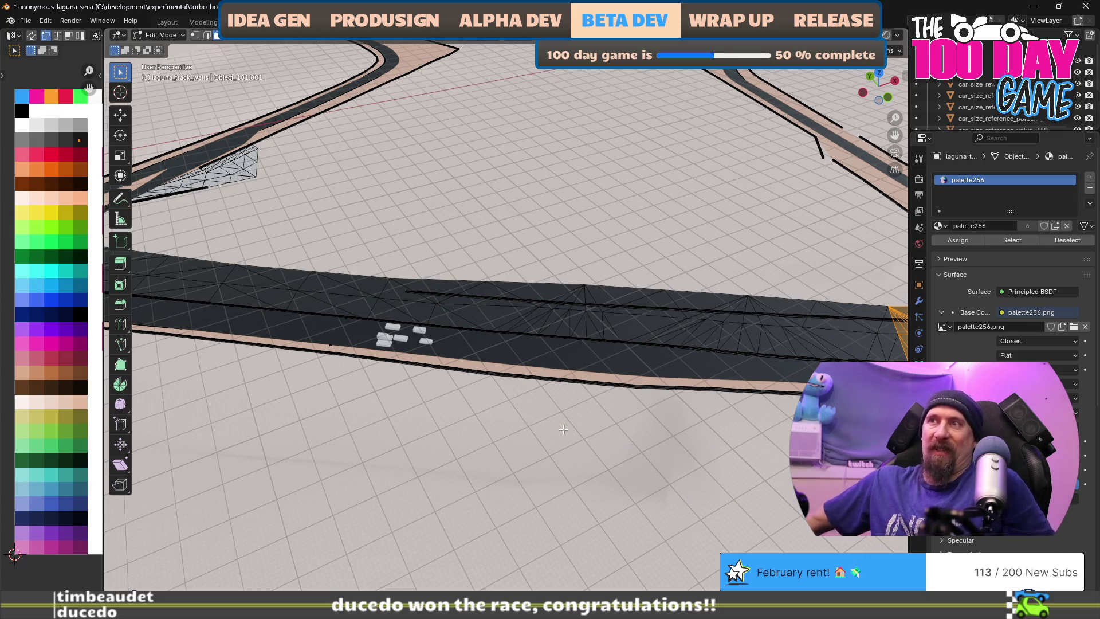
drag(383, 283, 446, 350)
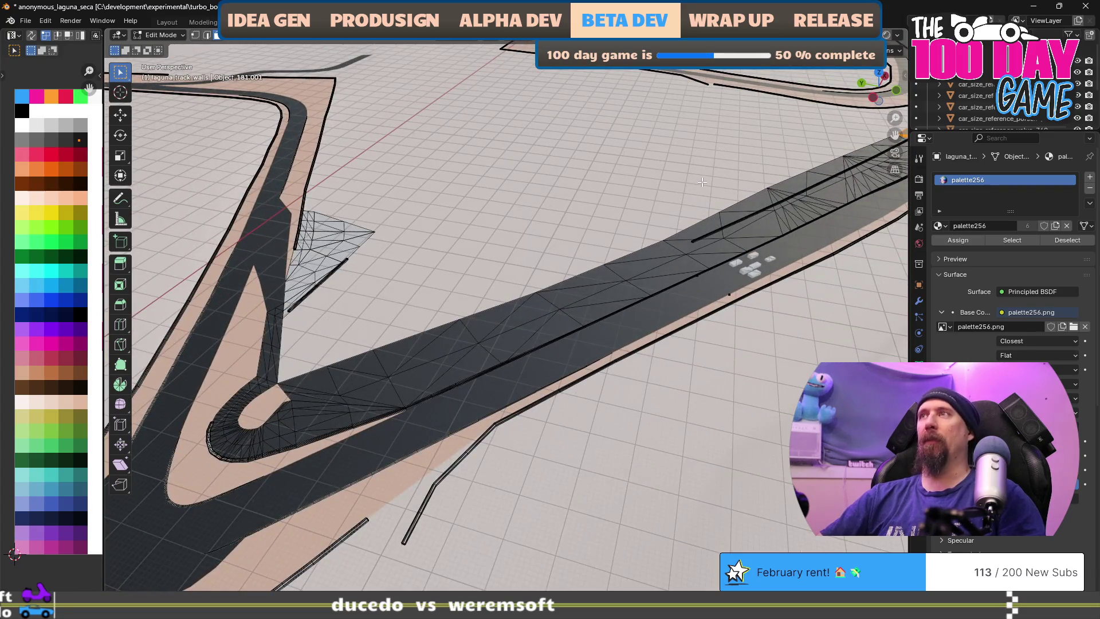
scroll(701, 182, down, 6)
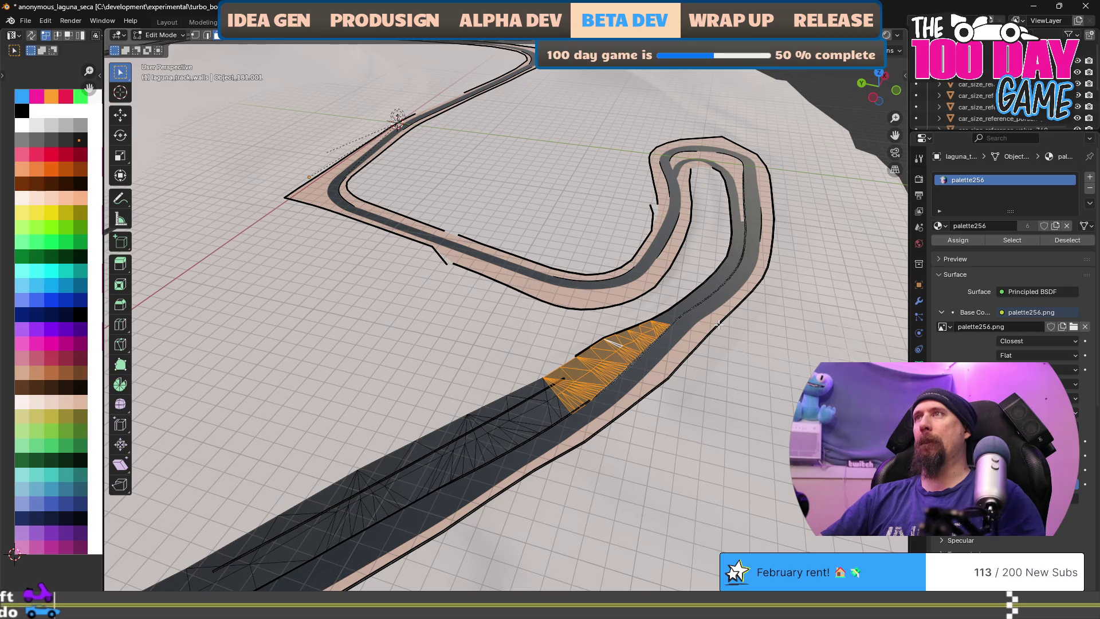
mouse_move(718, 325)
mouse_down()
mouse_move(603, 254)
mouse_move(564, 390)
mouse_up()
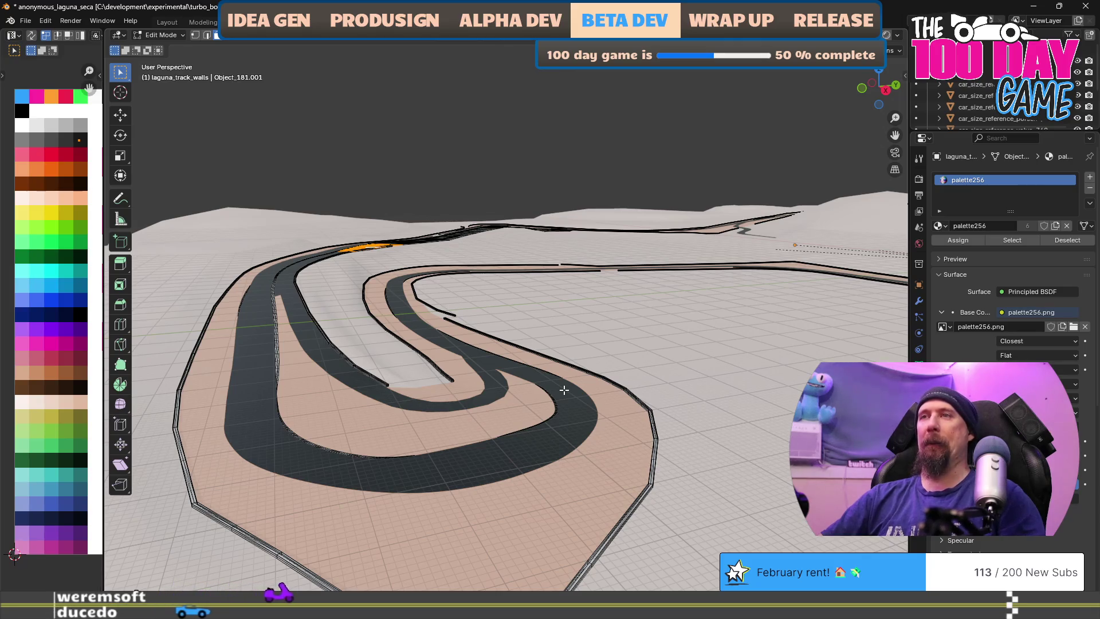
drag(395, 374, 465, 314)
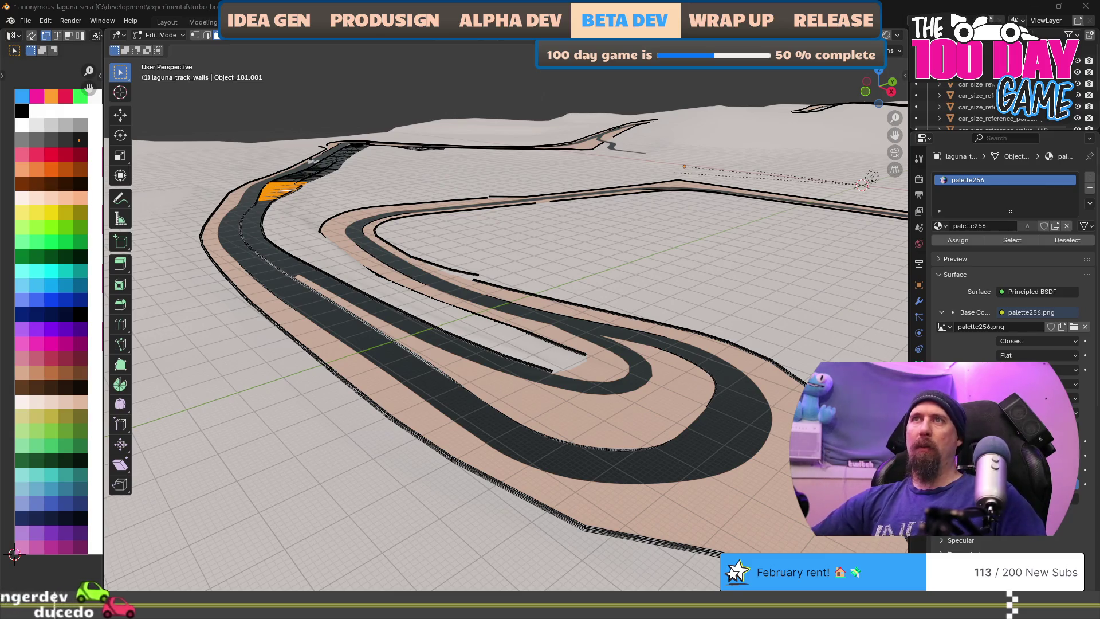
scroll(437, 168, down, 2)
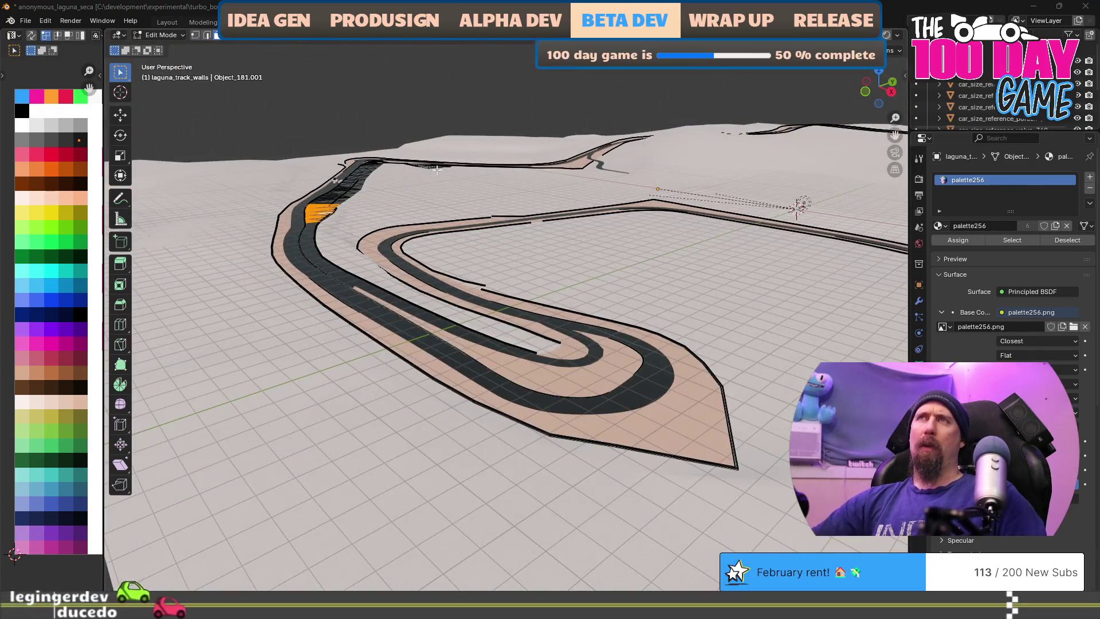
scroll(299, 212, up, 3)
mouse_move(299, 213)
mouse_down()
mouse_move(477, 247)
mouse_move(336, 218)
mouse_move(372, 346)
mouse_up()
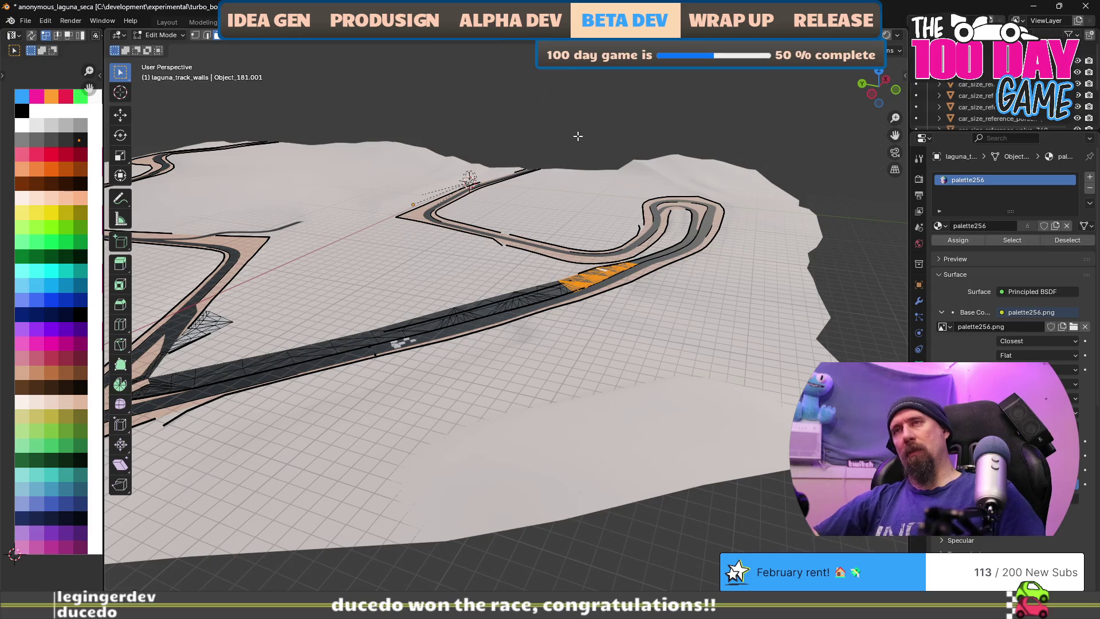
key(Tab)
Select laguna_runoffs under laguna_terrain in the Outliner and bring up the Set Parent To menu
click(566, 300)
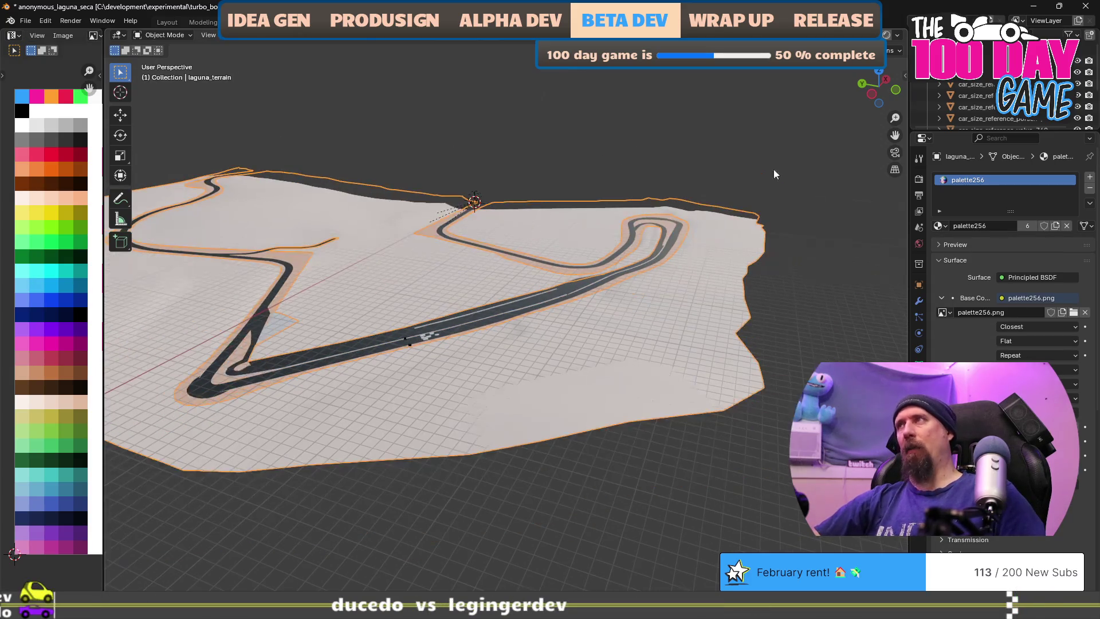
scroll(963, 99, down, 3)
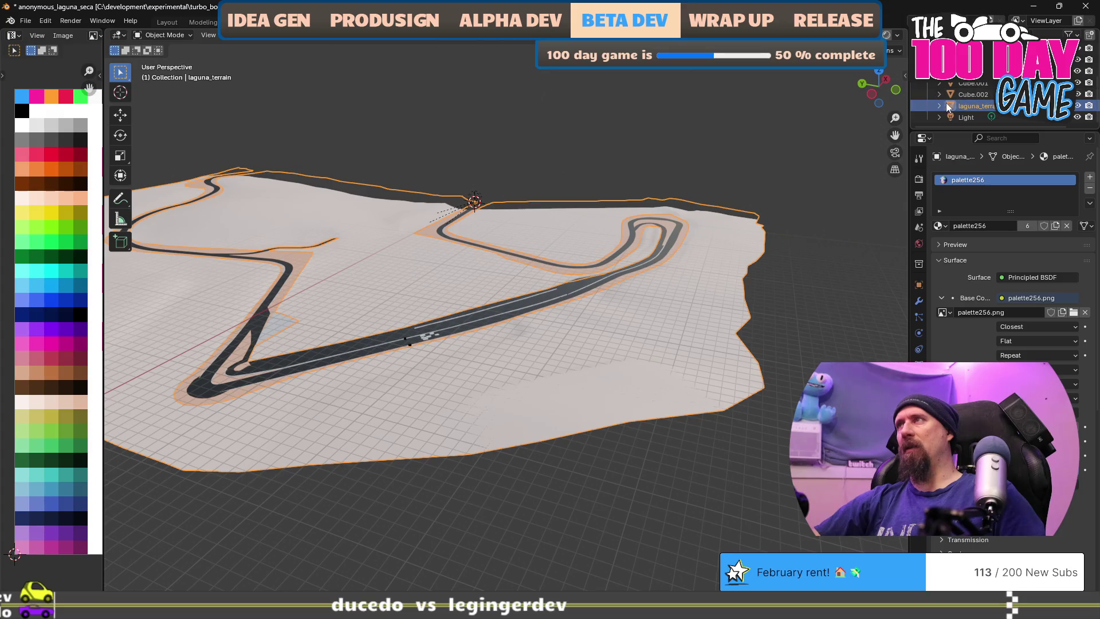
click(938, 106)
scroll(951, 115, down, 3)
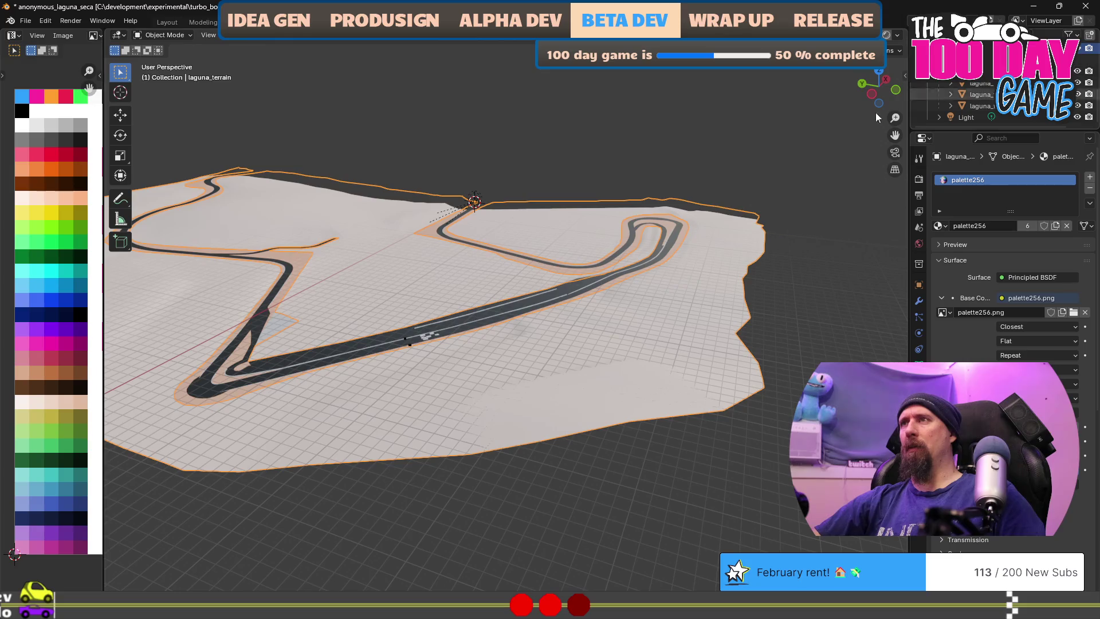
scroll(528, 260, up, 2)
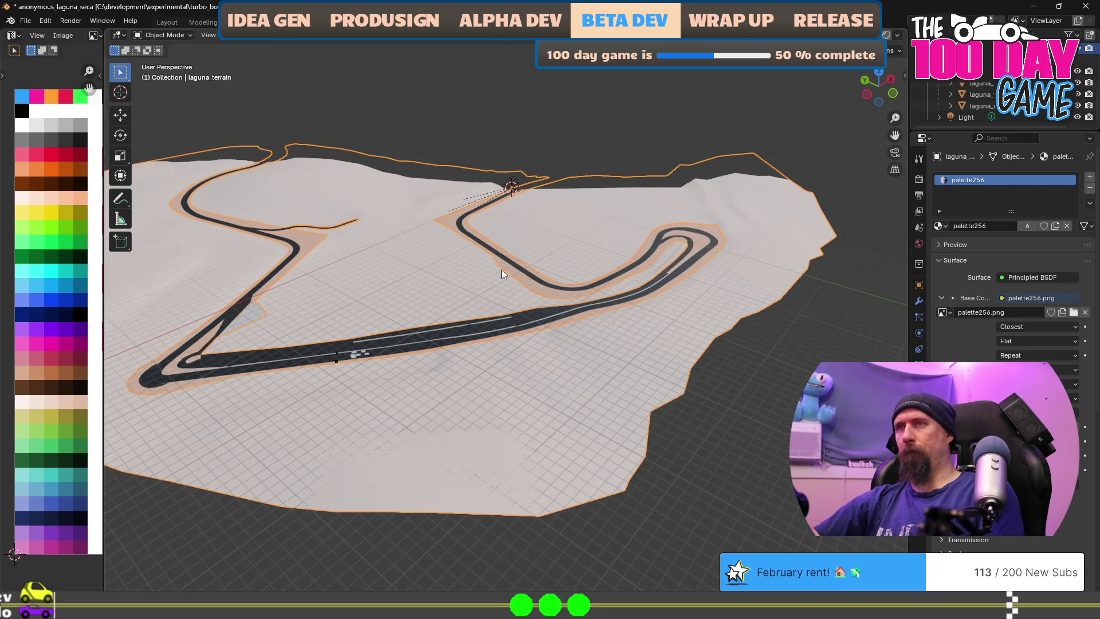
click(982, 96)
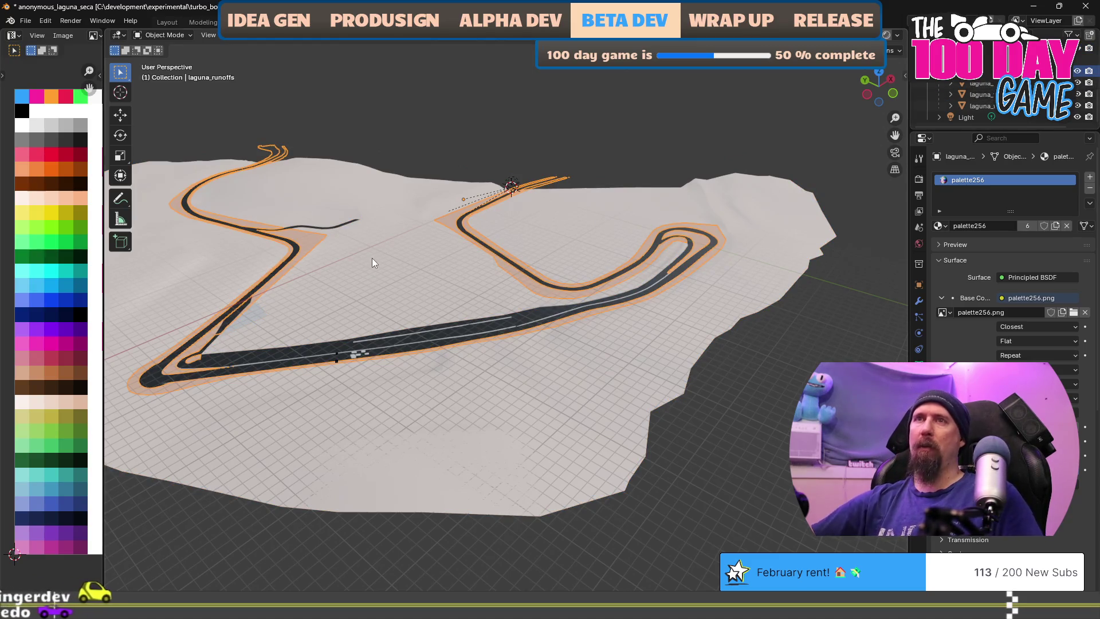
key(Tab)
key(Tab)
key(ctrl+p)
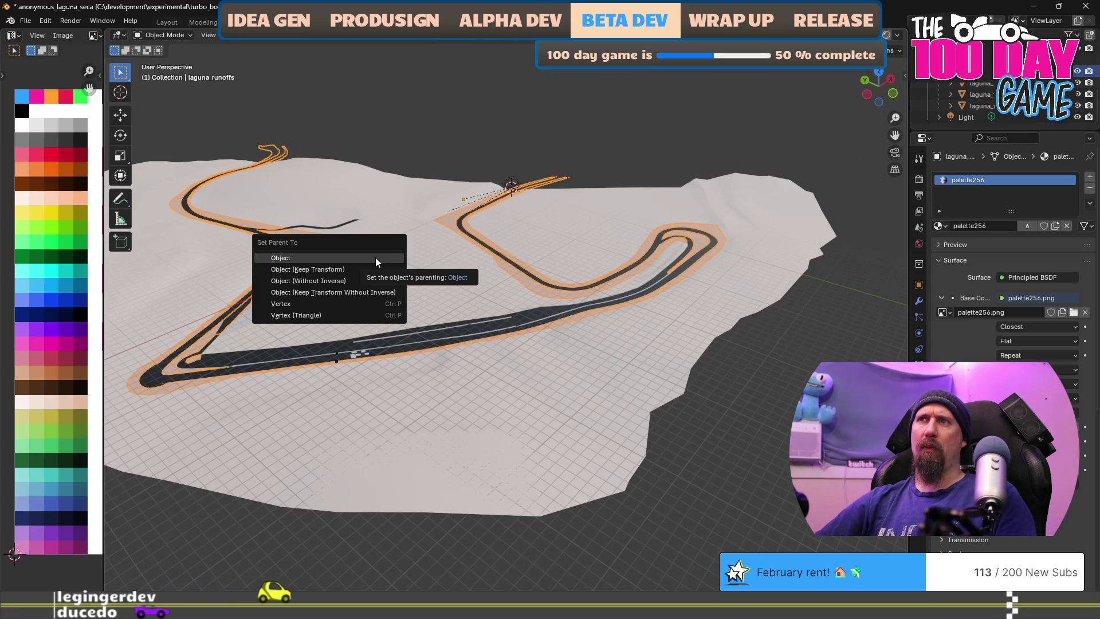
Apply plain Object parenting, check the Outliner context menu, then go to Chrome's search bar
click(375, 257)
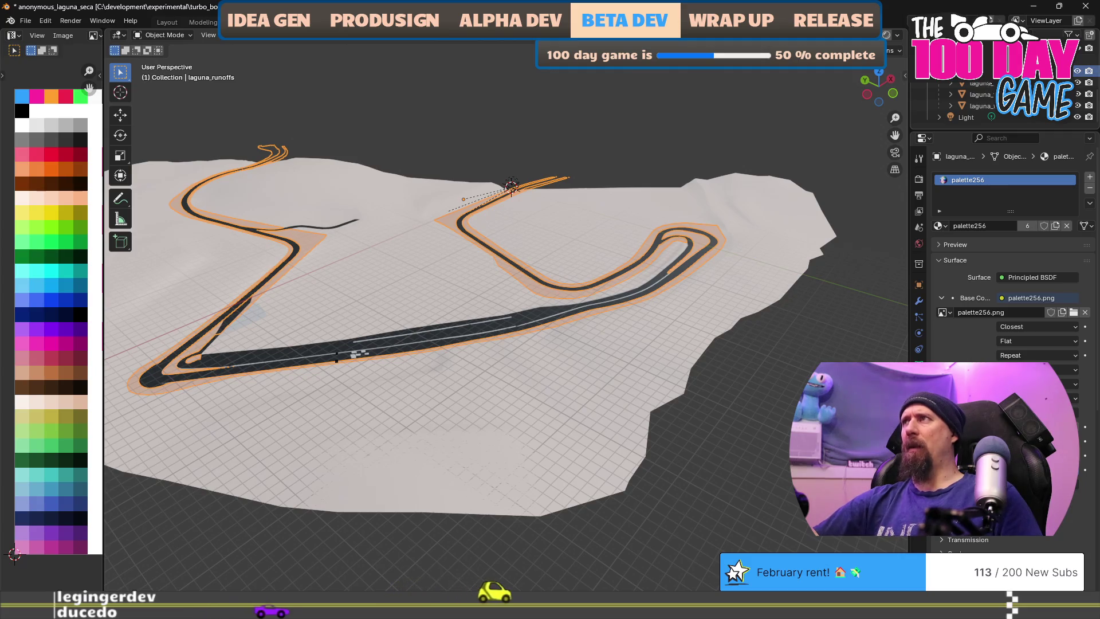
right_click(953, 73)
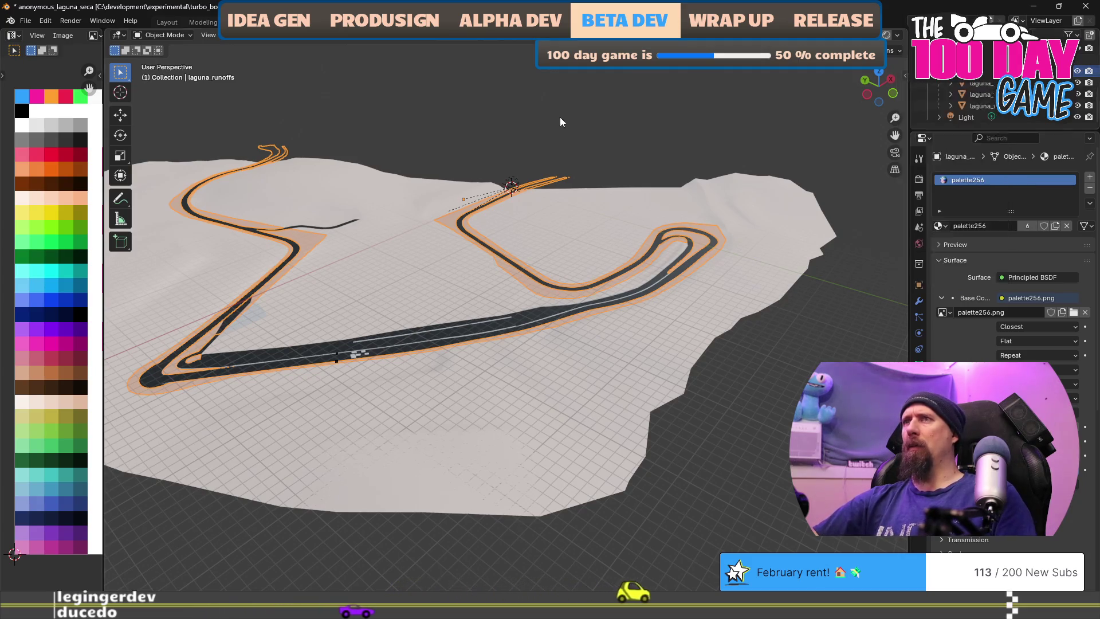
key(alt+Tab)
click(718, 75)
Search the web for 'blender unparent', then return to Blender
text(b)
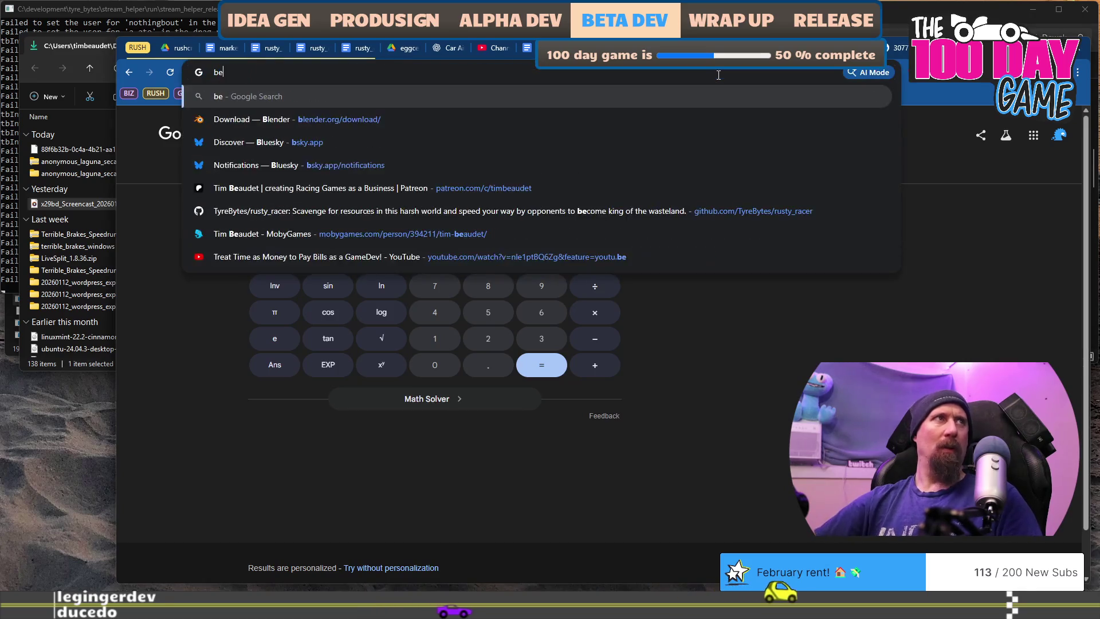
key(BackSpace)
text(blender unparent)
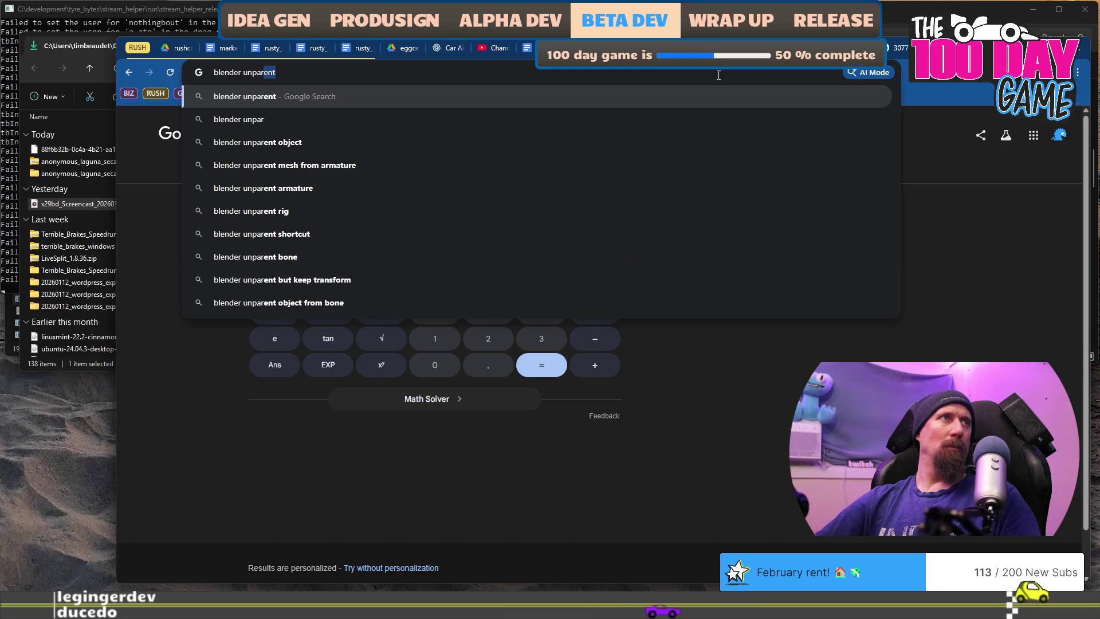
key(Return)
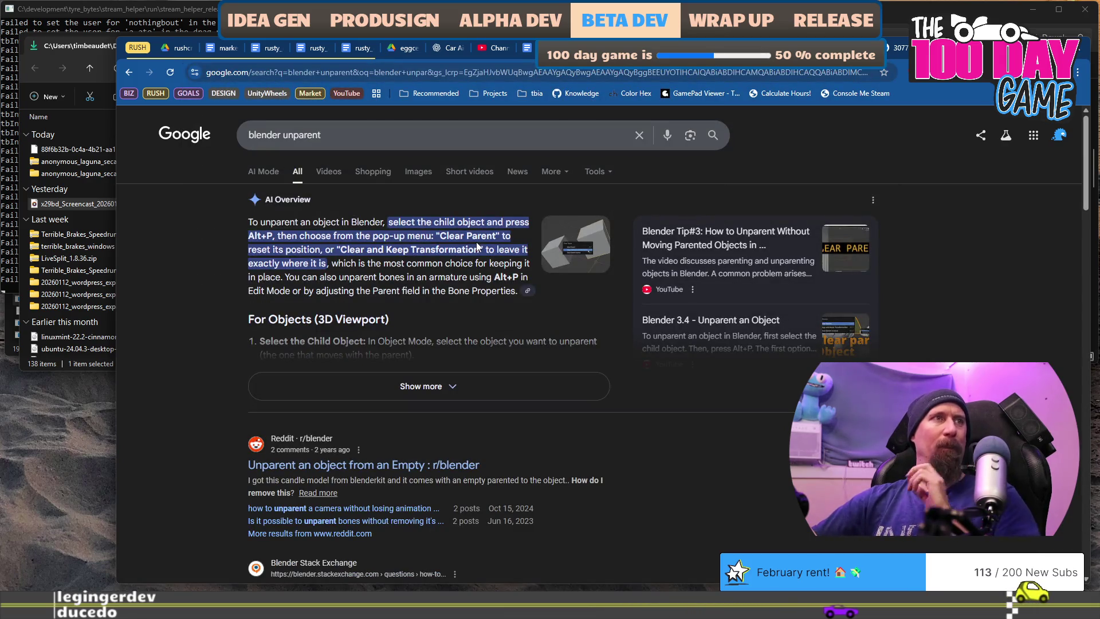
key(alt+Tab)
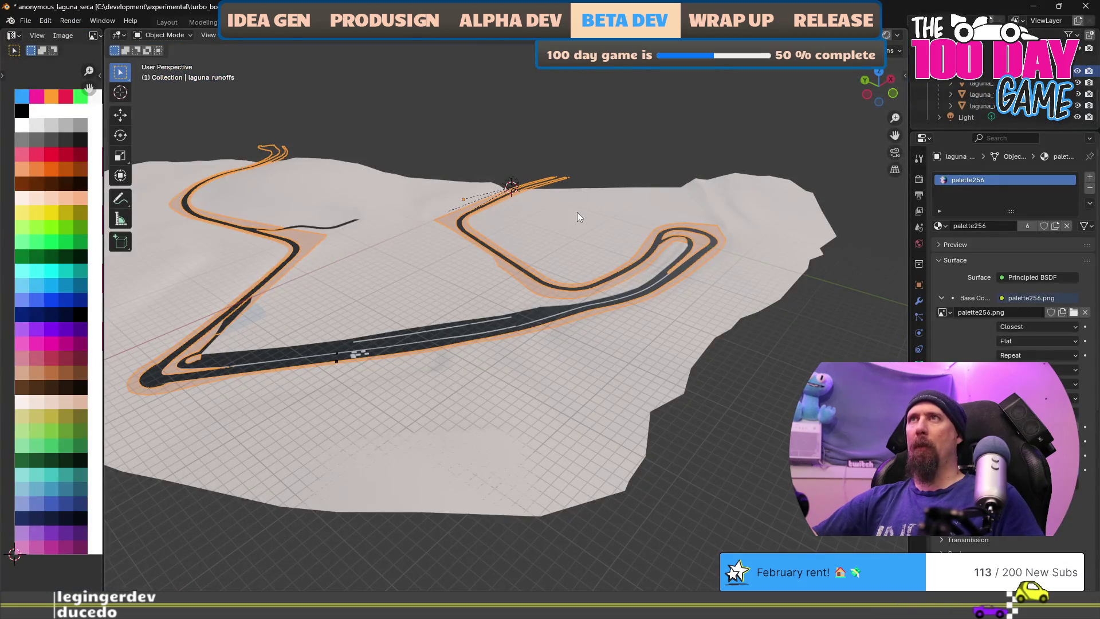
Clear the parent of laguna_runoffs and laguna_track, keeping their transformations
key(alt+p)
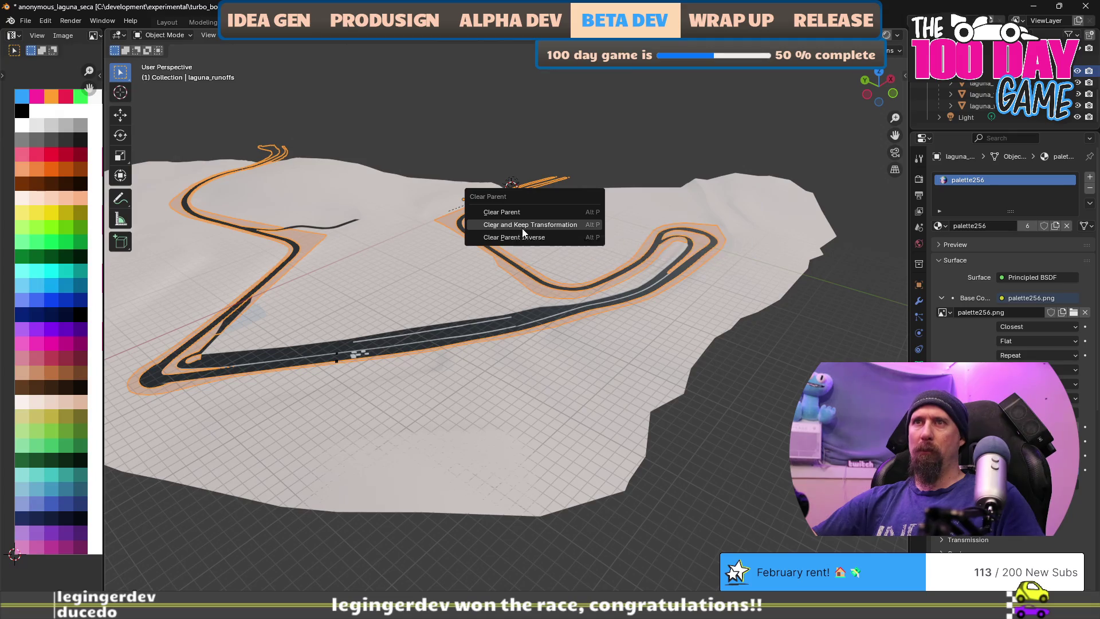
click(522, 229)
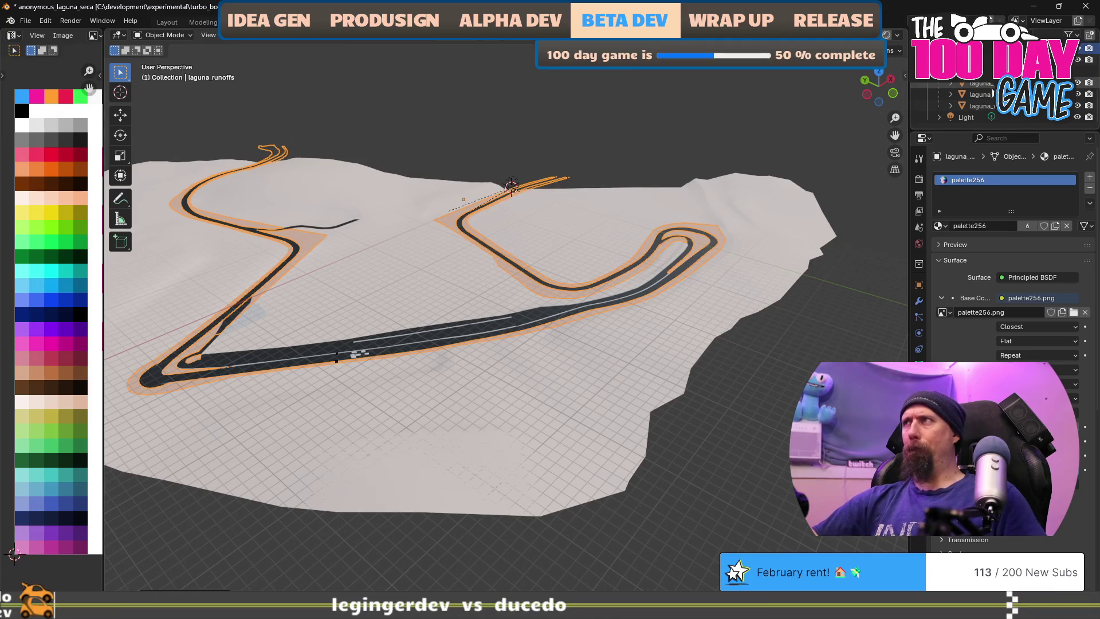
click(992, 84)
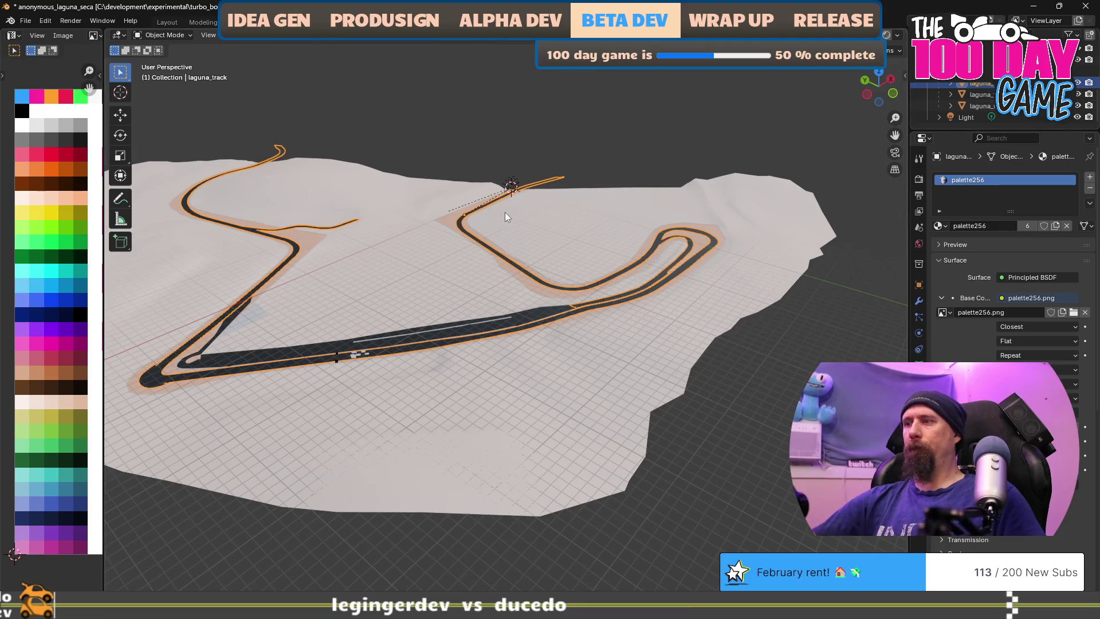
key(alt+p)
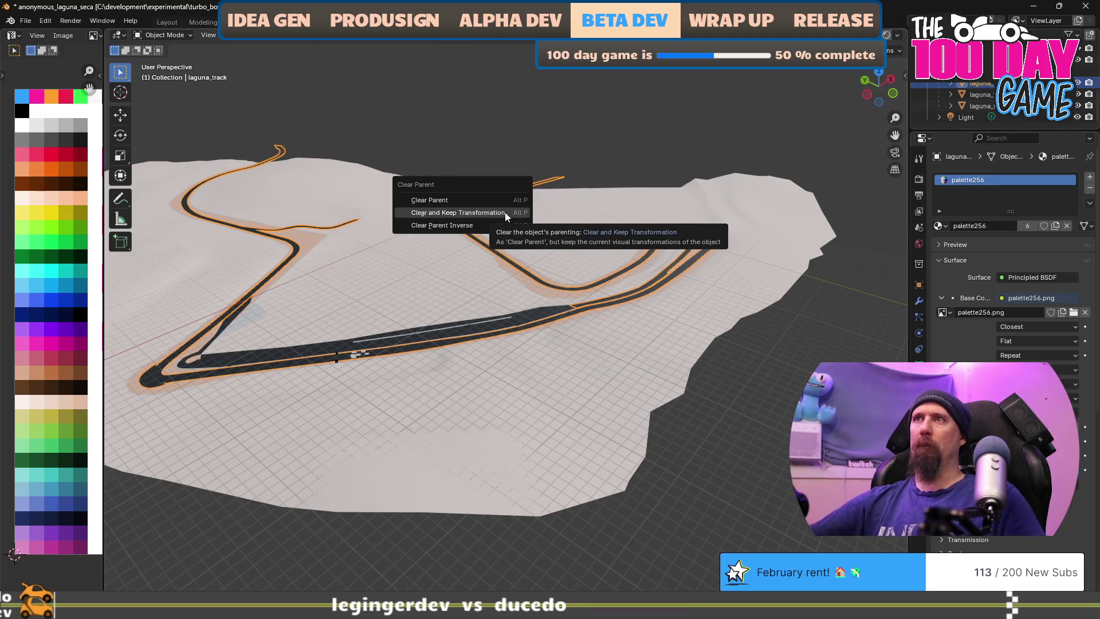
click(504, 212)
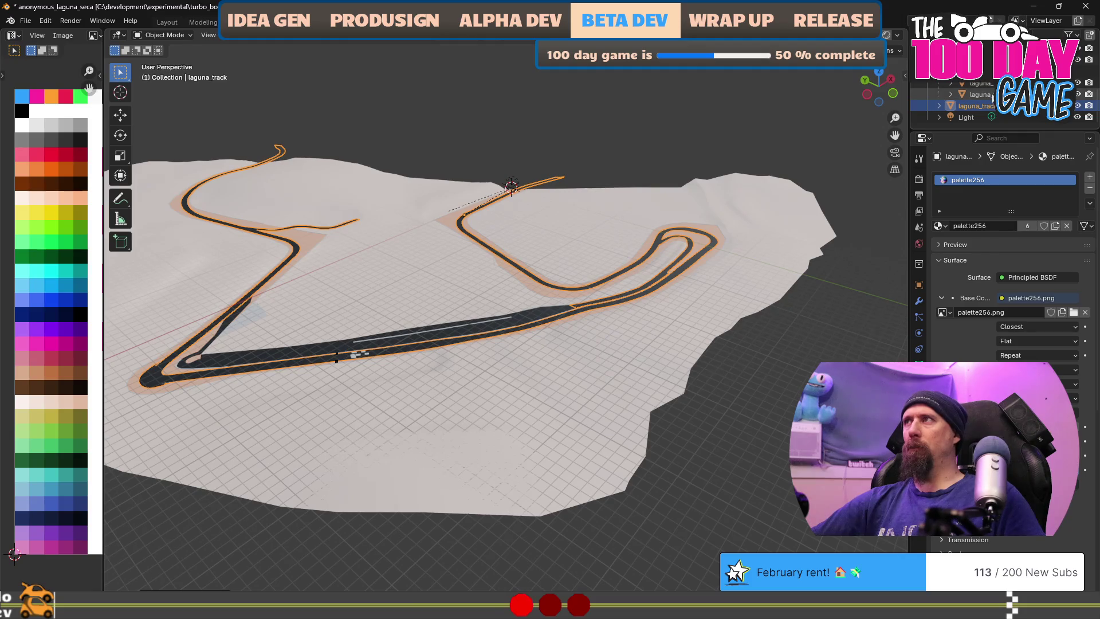
Select the extra laguna_track.001 object in the Outliner
scroll(993, 98, up, 3)
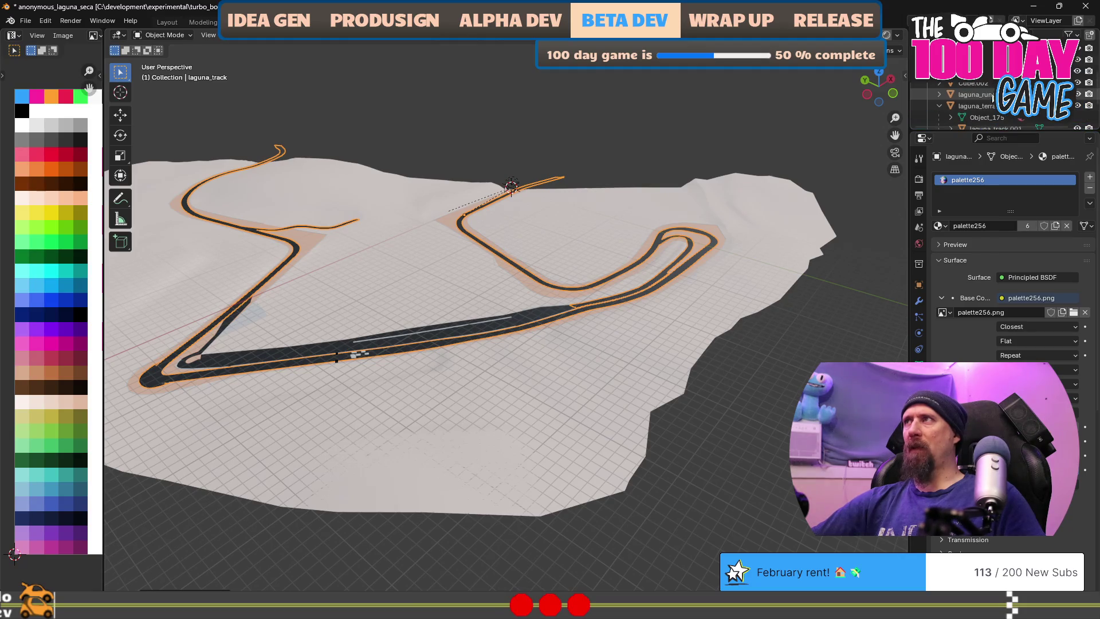
scroll(992, 97, down, 2)
scroll(993, 97, down, 4)
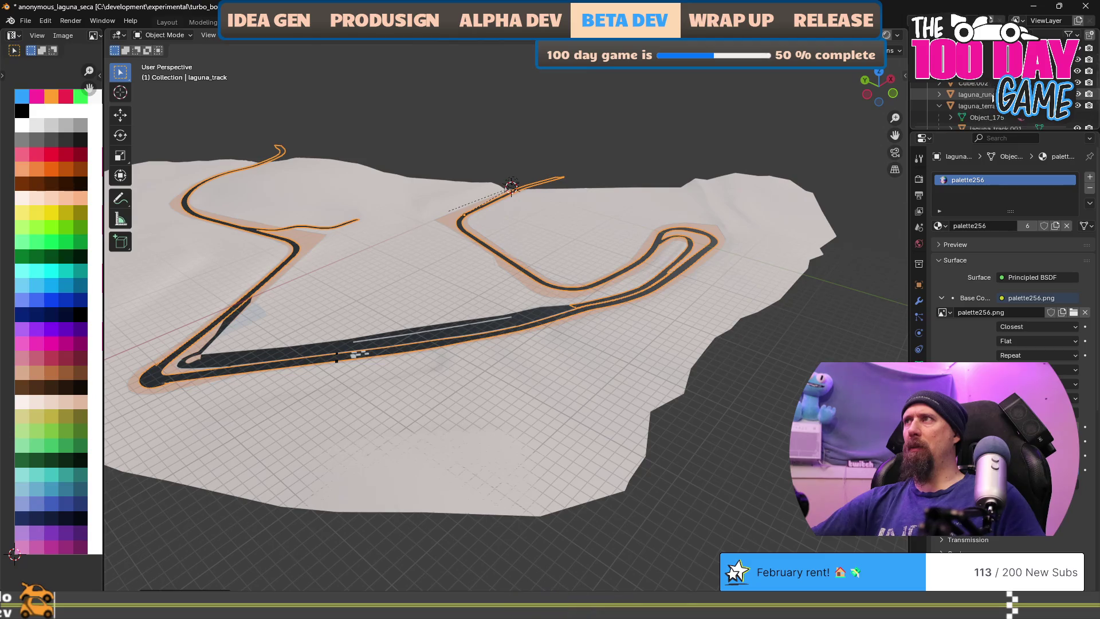
click(981, 83)
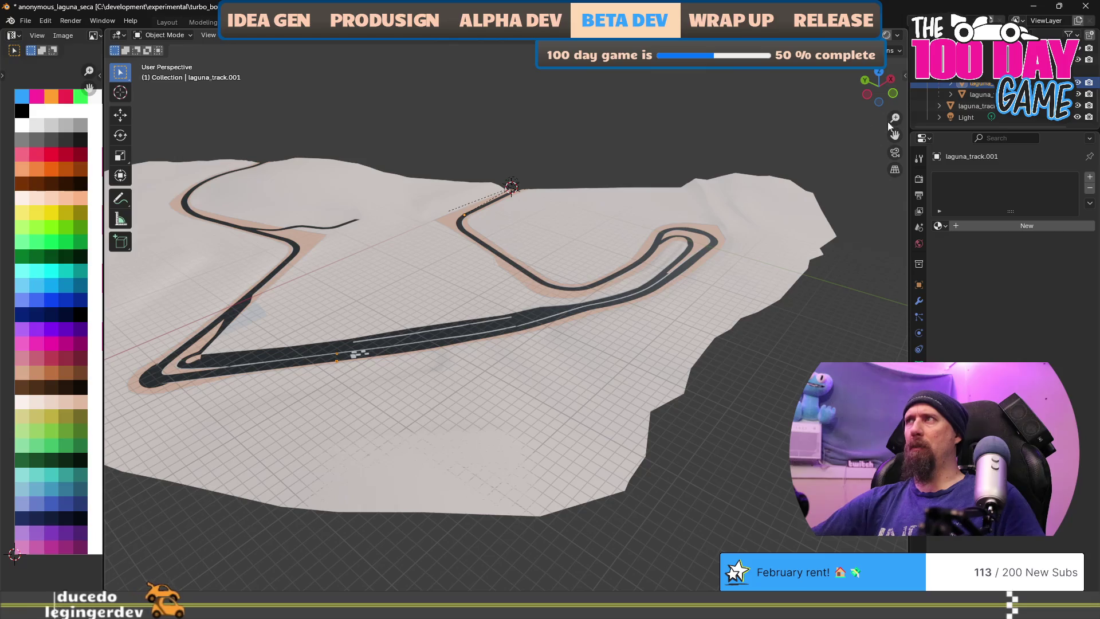
Move the stray laguna_track.001 object aside, then delete it
key(g)
key(Escape)
scroll(524, 338, up, 3)
scroll(526, 329, down, 5)
key(g)
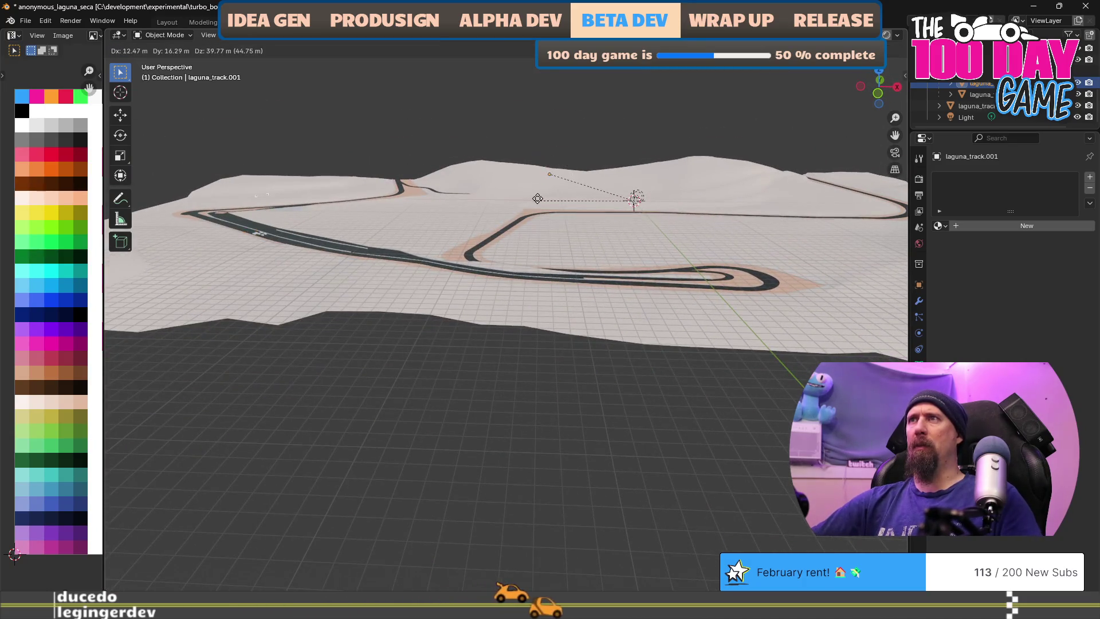
click(527, 226)
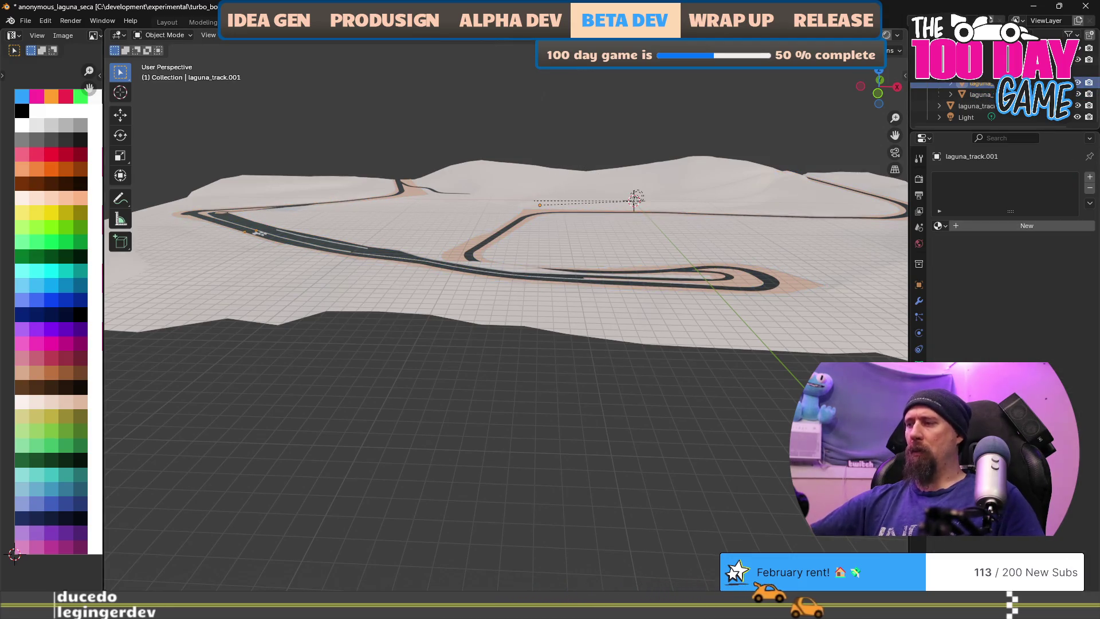
key(Delete)
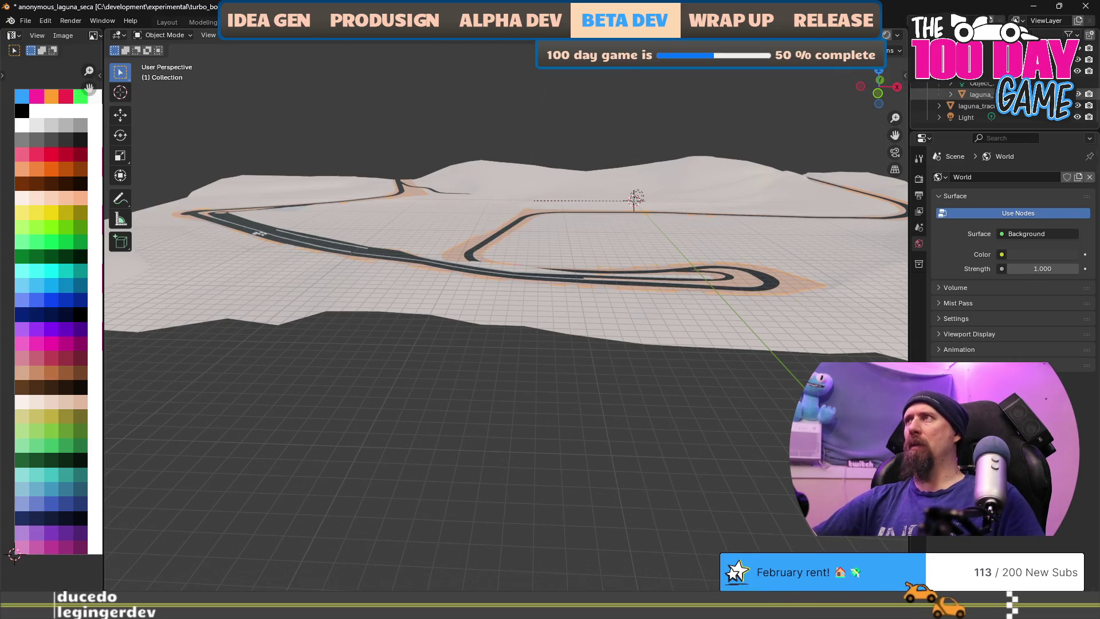
Clear the parent of laguna_track_walls, keeping its transformation, and view the whole track
click(977, 95)
key(alt+p)
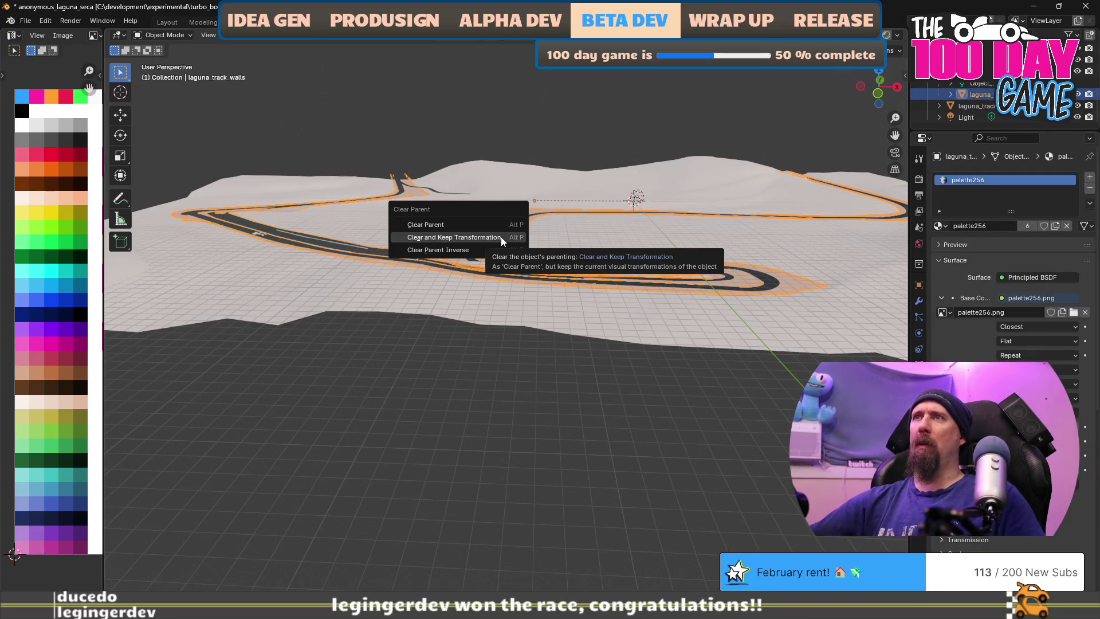
click(501, 237)
scroll(438, 244, up, 5)
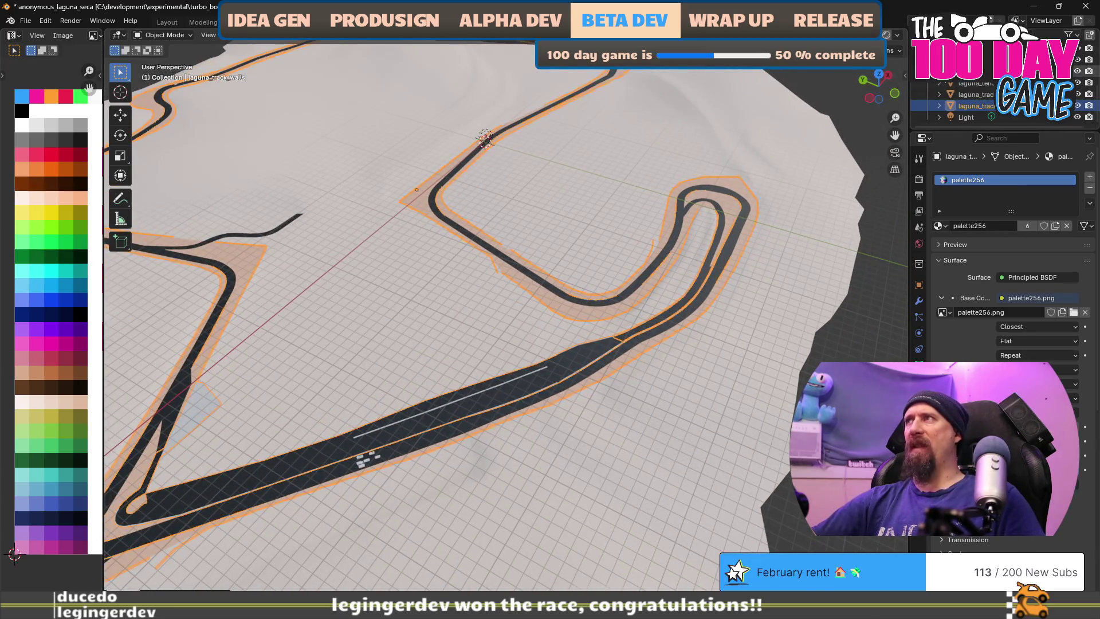
mouse_move(730, 248)
mouse_down()
mouse_move(706, 271)
mouse_move(660, 253)
mouse_up()
key(shift+a)
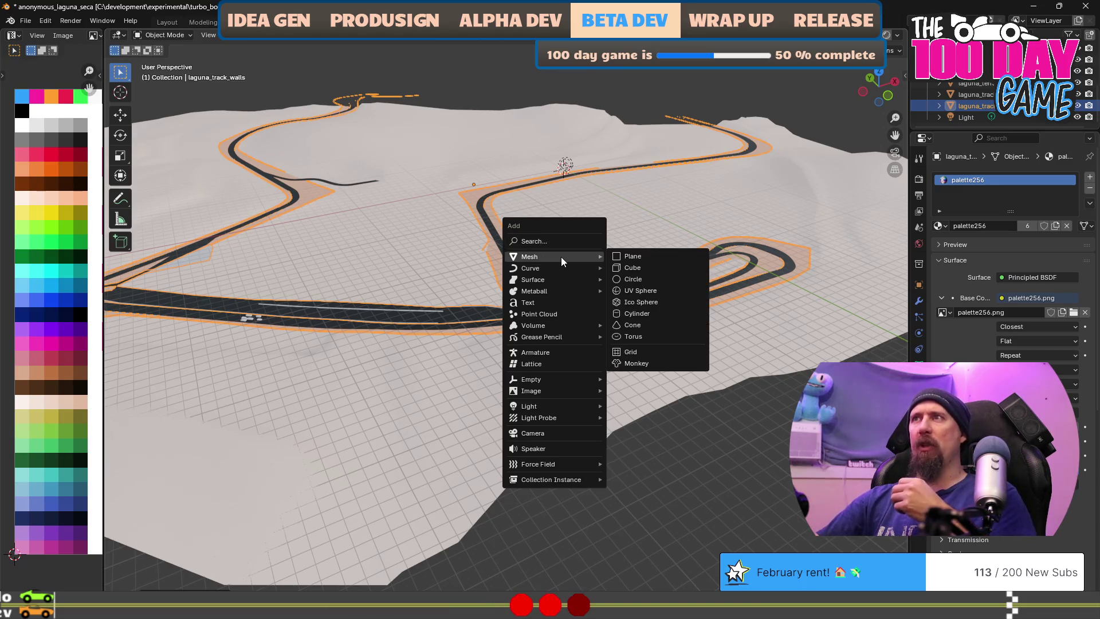
Add a plane mesh and delete all its vertices in Edit Mode
click(630, 256)
key(Tab)
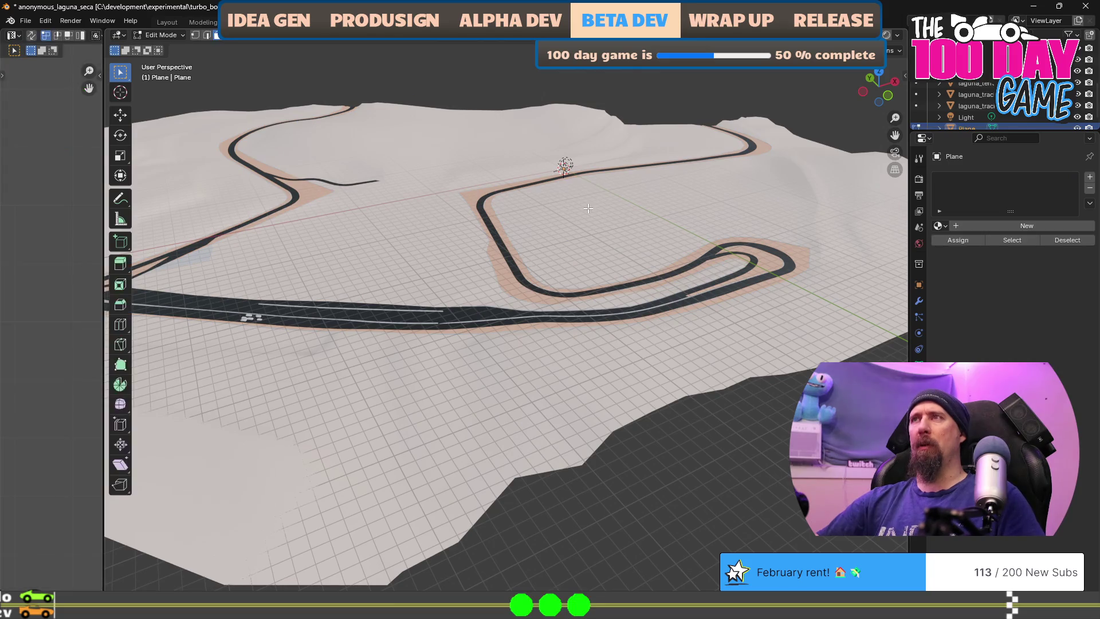
right_click(588, 208)
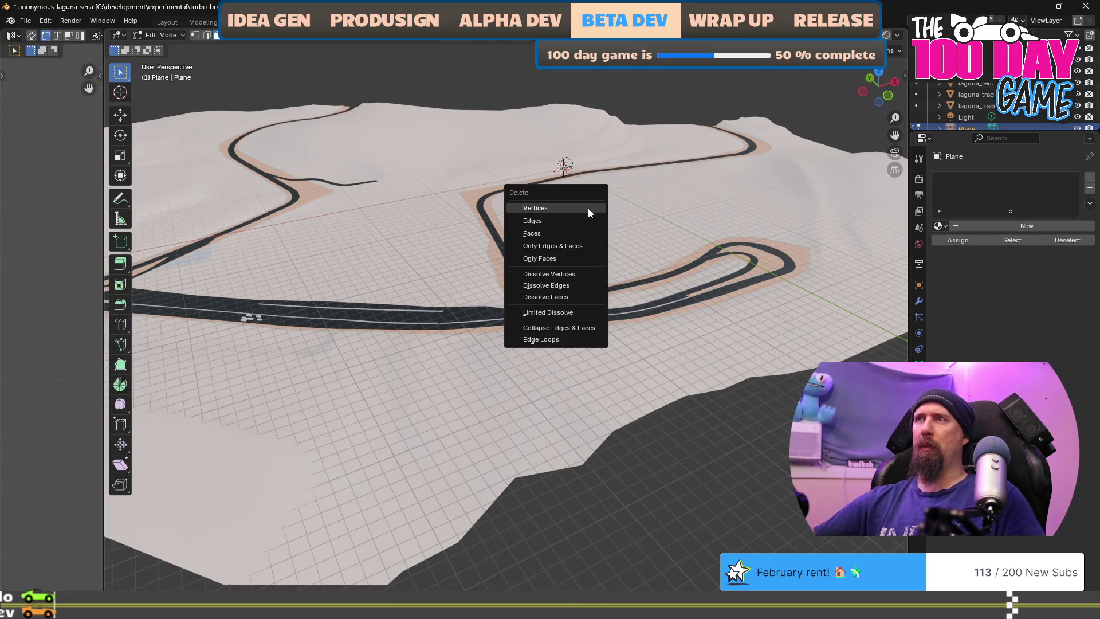
key(Escape)
scroll(981, 95, down, 1)
Rename the Plane object to 'laguna_seca' in the Outliner
double_click(971, 116)
key(BackSpace)
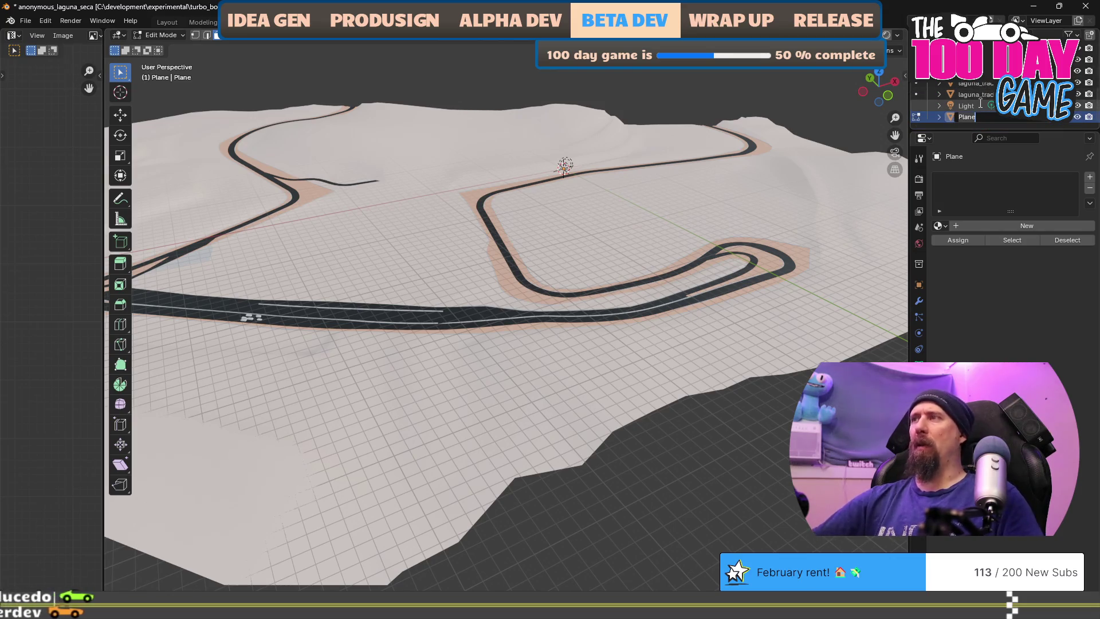
text(laguna_sec)
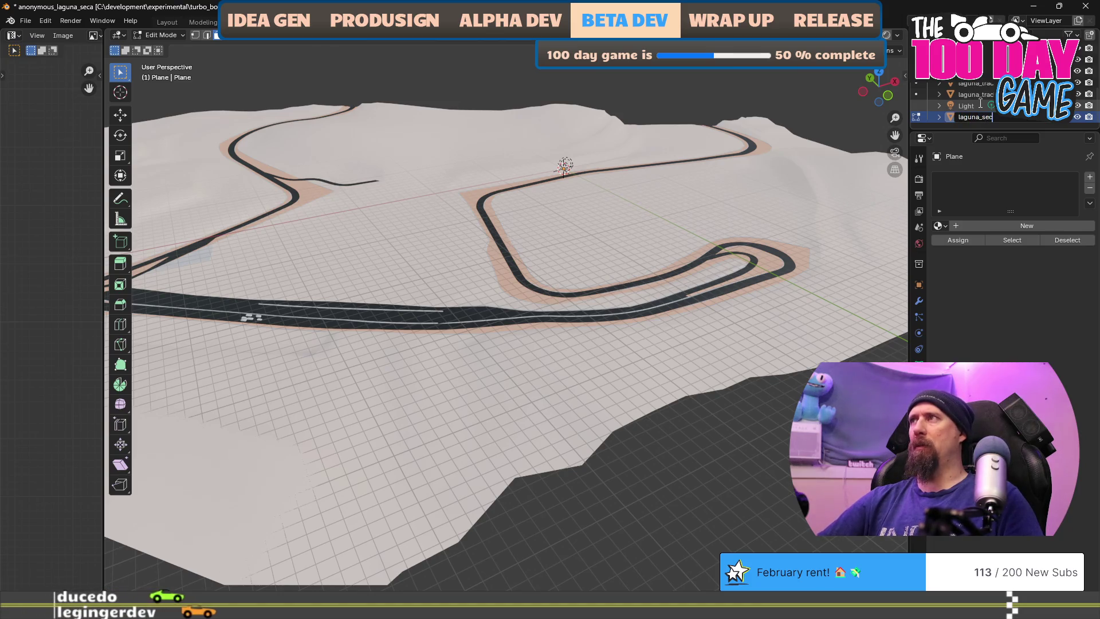
text(a)
key(Return)
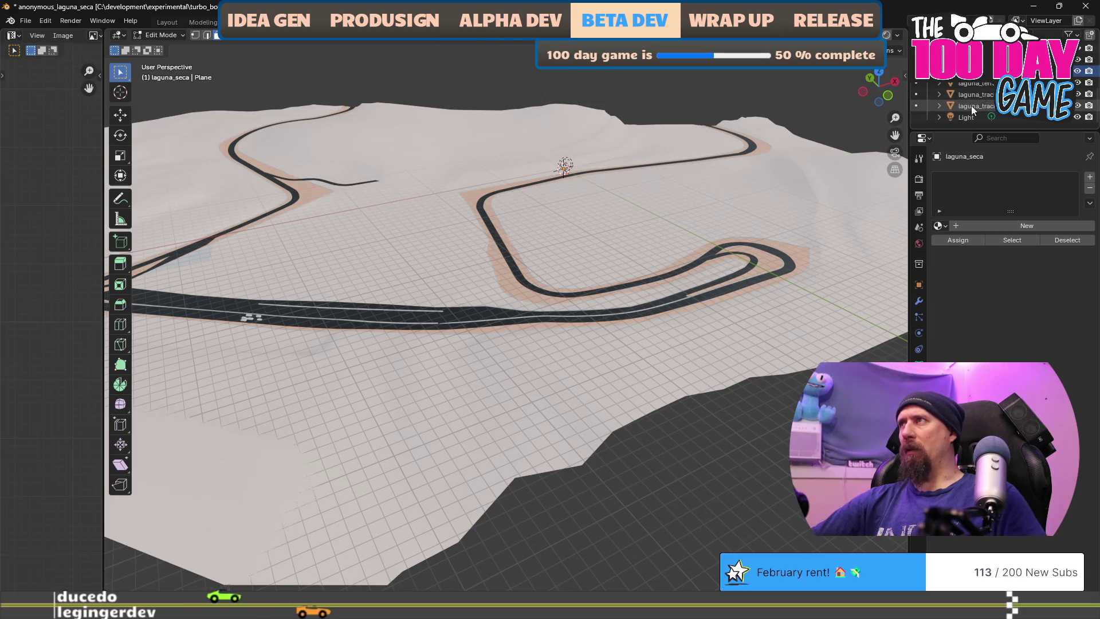
Select the track pieces and terrain and try parenting them to laguna_seca, dismissing the error
click(970, 105)
shift+click(974, 84)
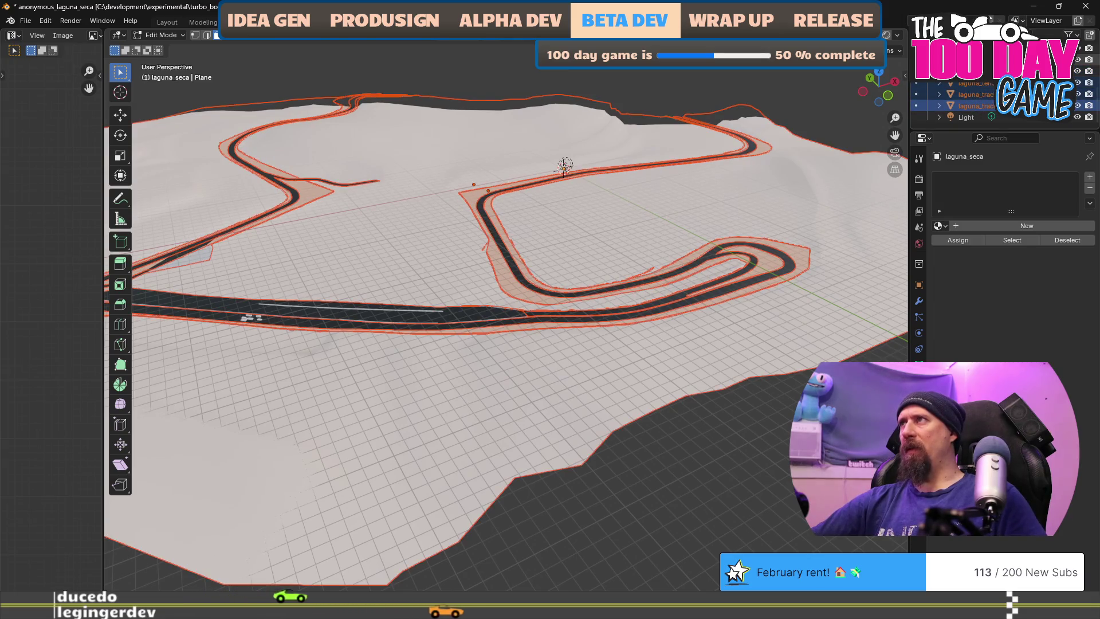
shift+click(978, 59)
ctrl+click(977, 86)
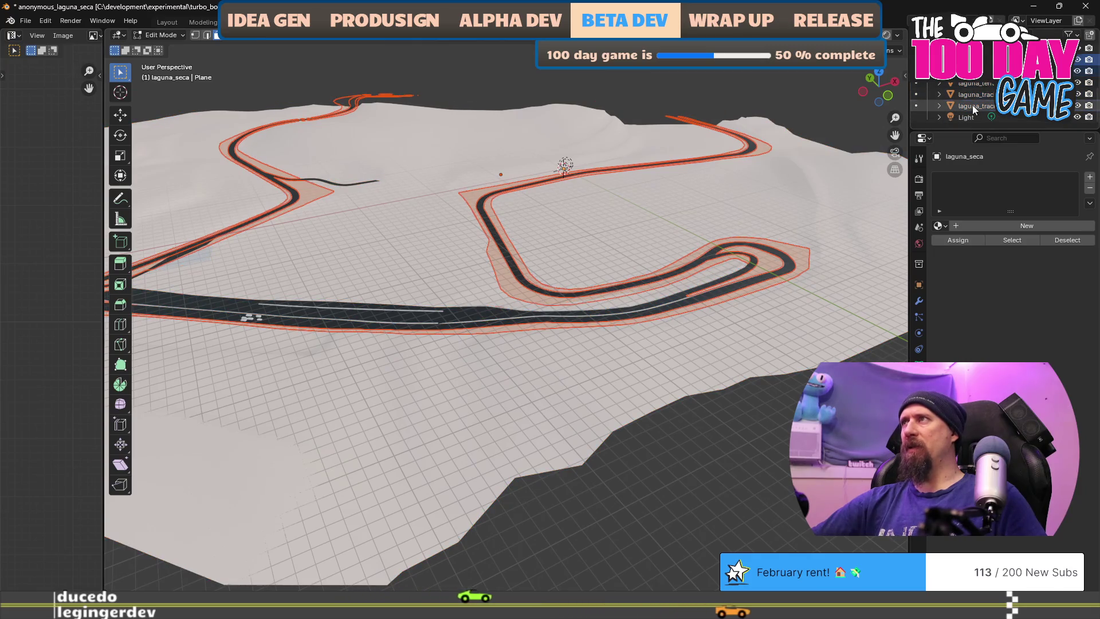
shift+click(962, 85)
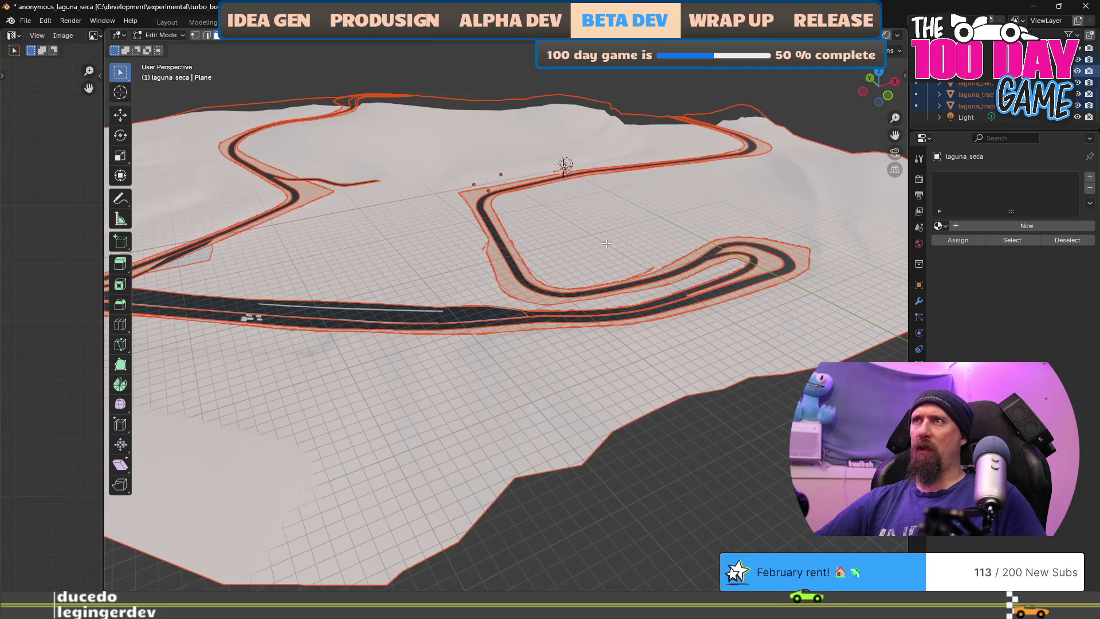
key(ctrl+p)
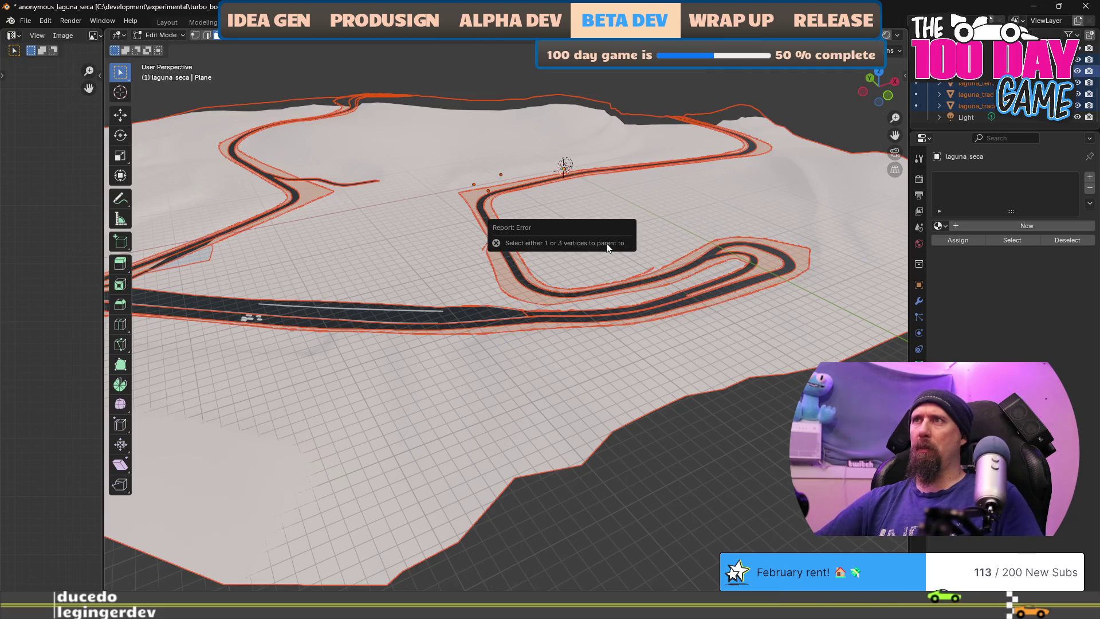
click(606, 243)
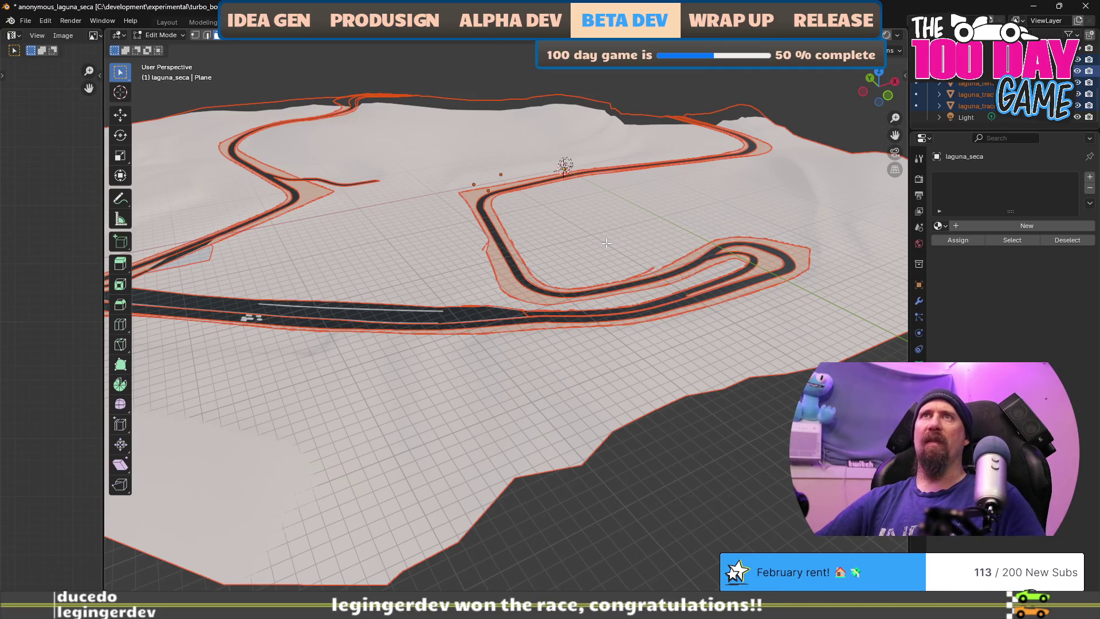
Return to Object Mode and deselect everything
key(Tab)
click(618, 282)
click(723, 457)
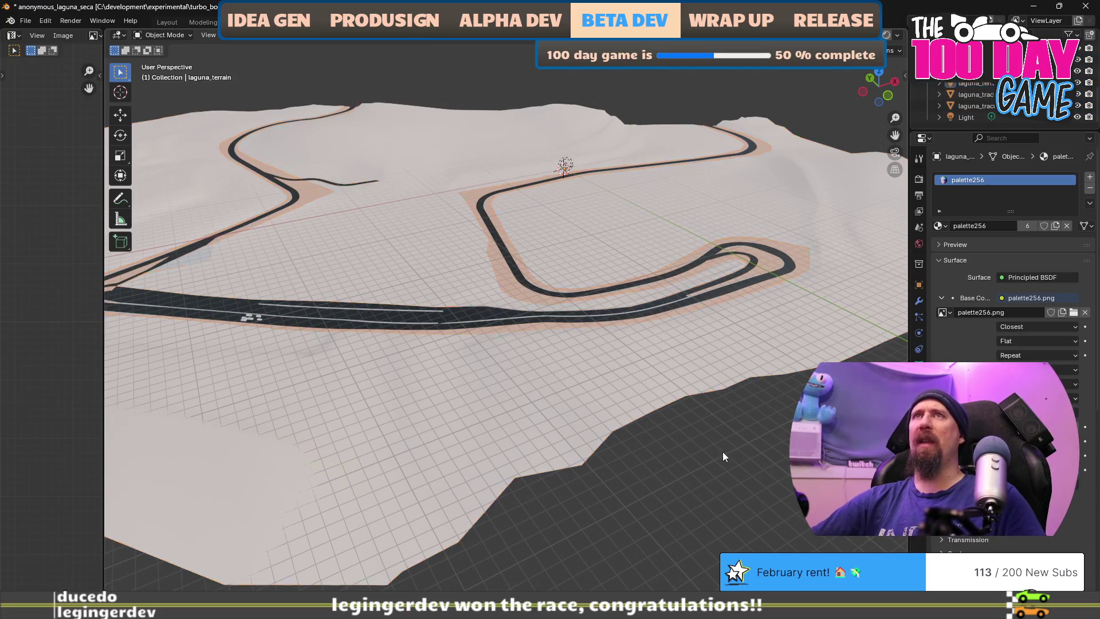
Parent all the track pieces to the active laguna_seca object and check its children in the Outliner
click(974, 106)
key(a)
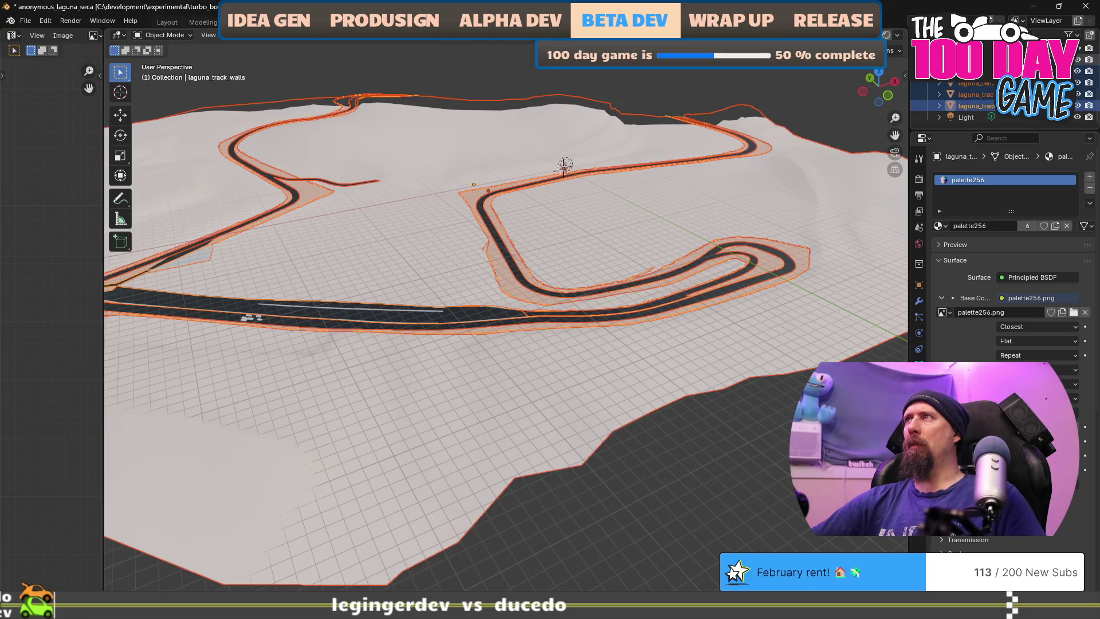
ctrl+click(973, 71)
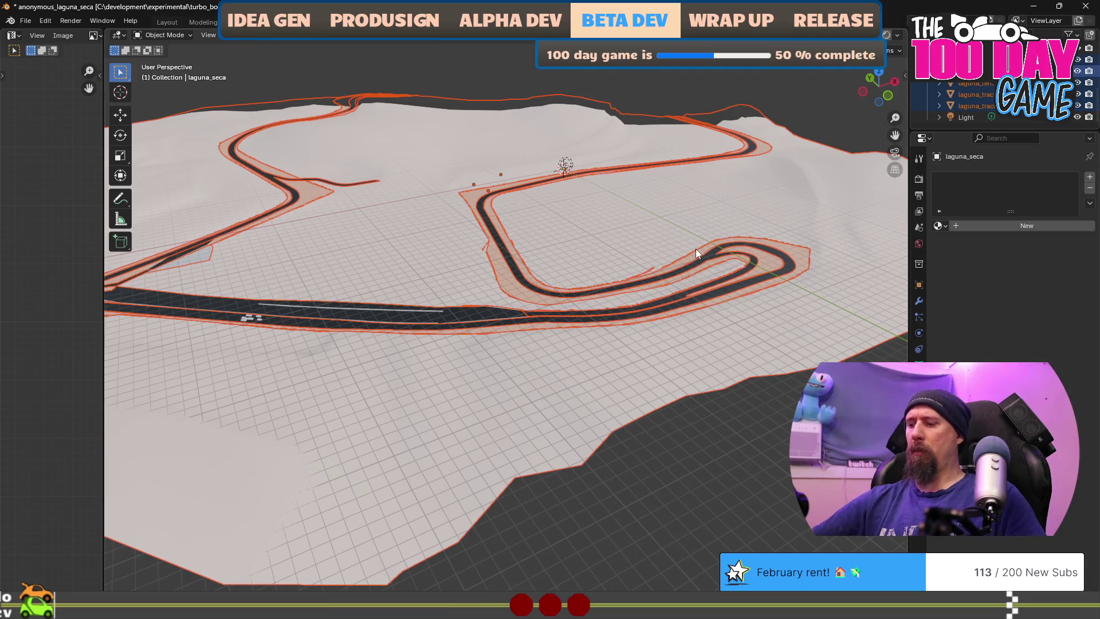
key(ctrl+p)
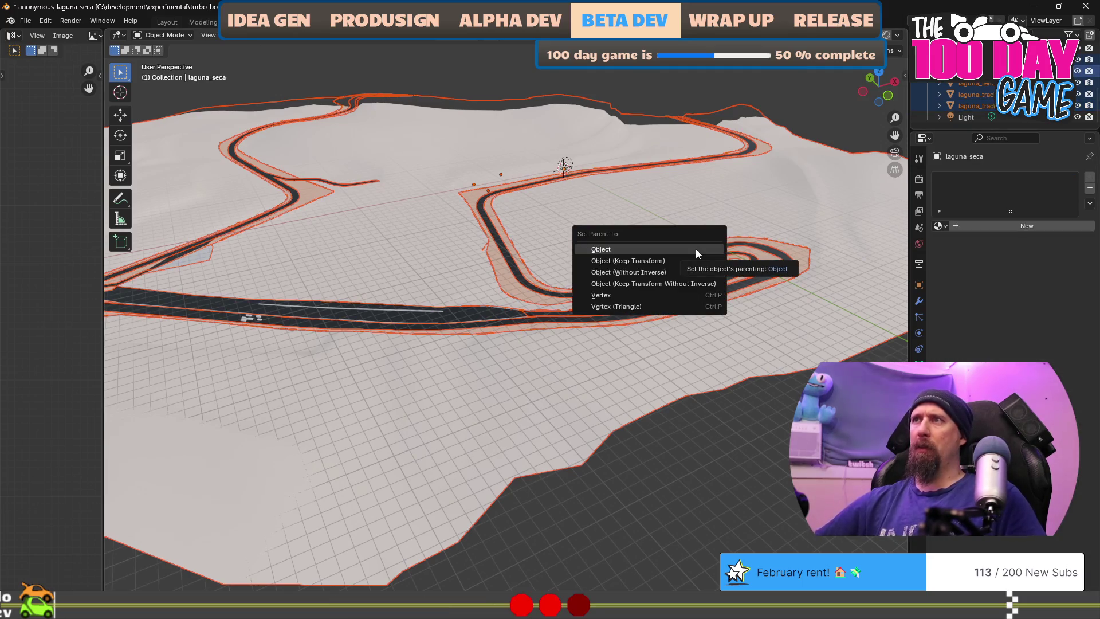
click(695, 249)
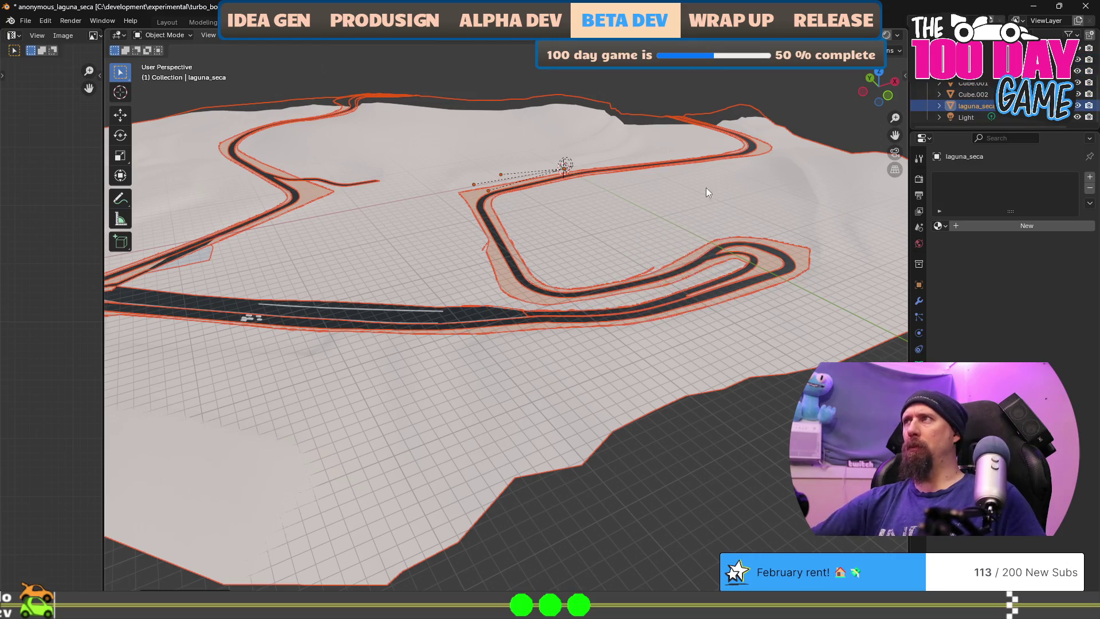
scroll(463, 214, up, 5)
scroll(535, 212, down, 5)
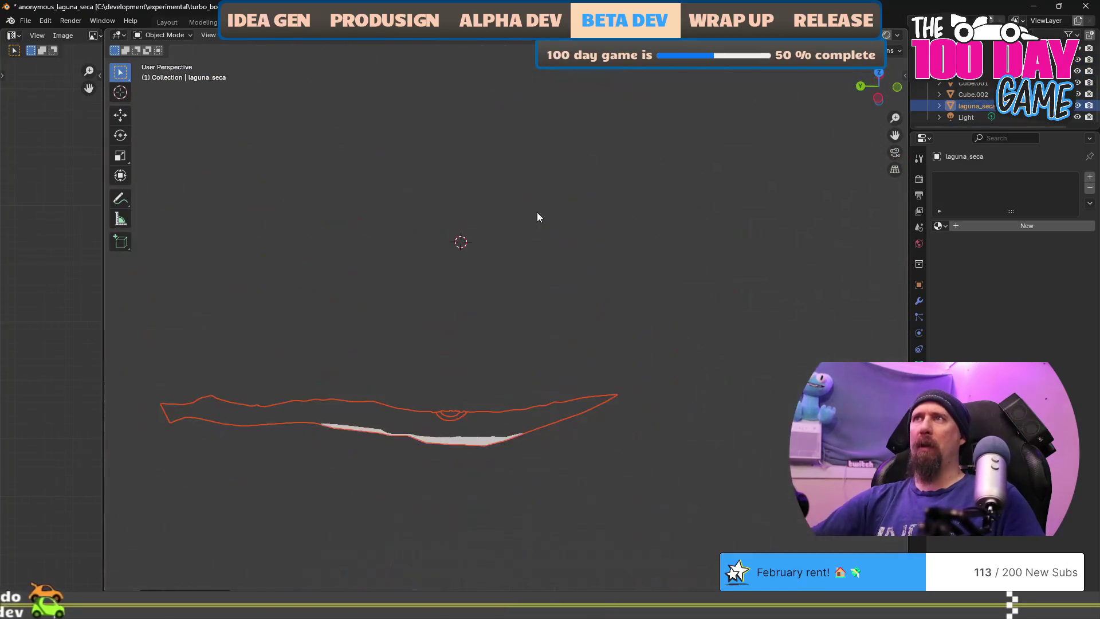
scroll(535, 217, up, 10)
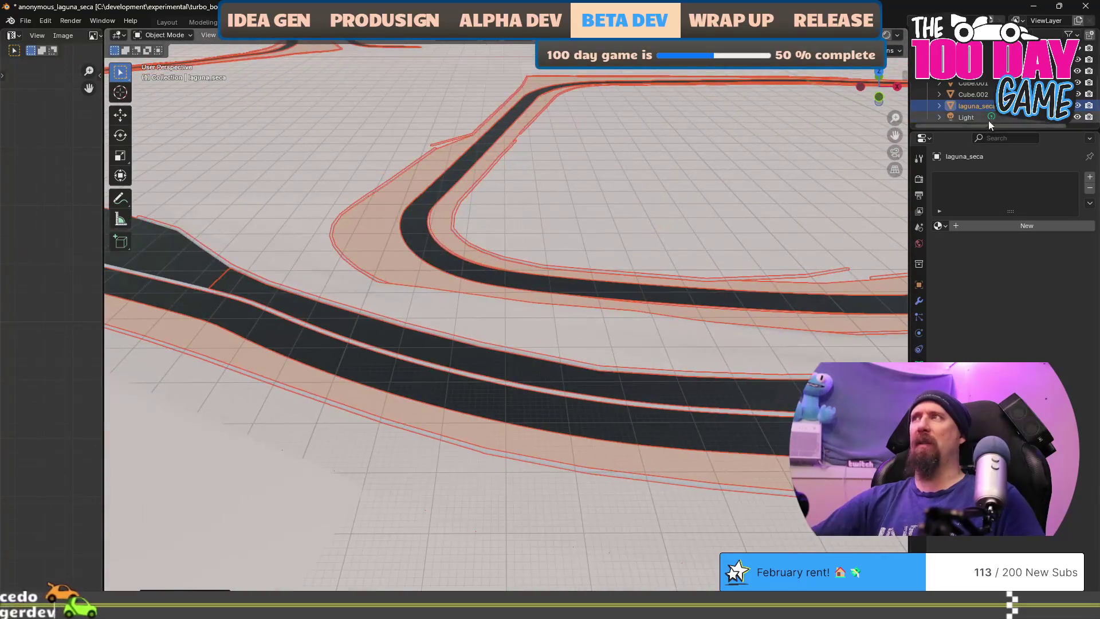
click(939, 105)
scroll(974, 117, down, 2)
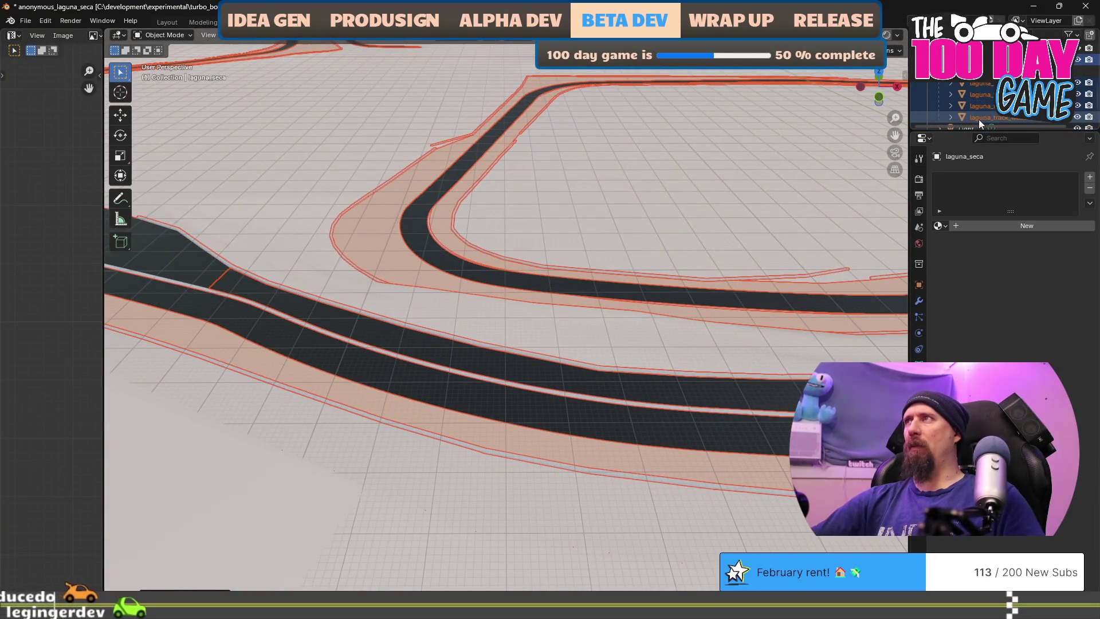
scroll(980, 118, down, 1)
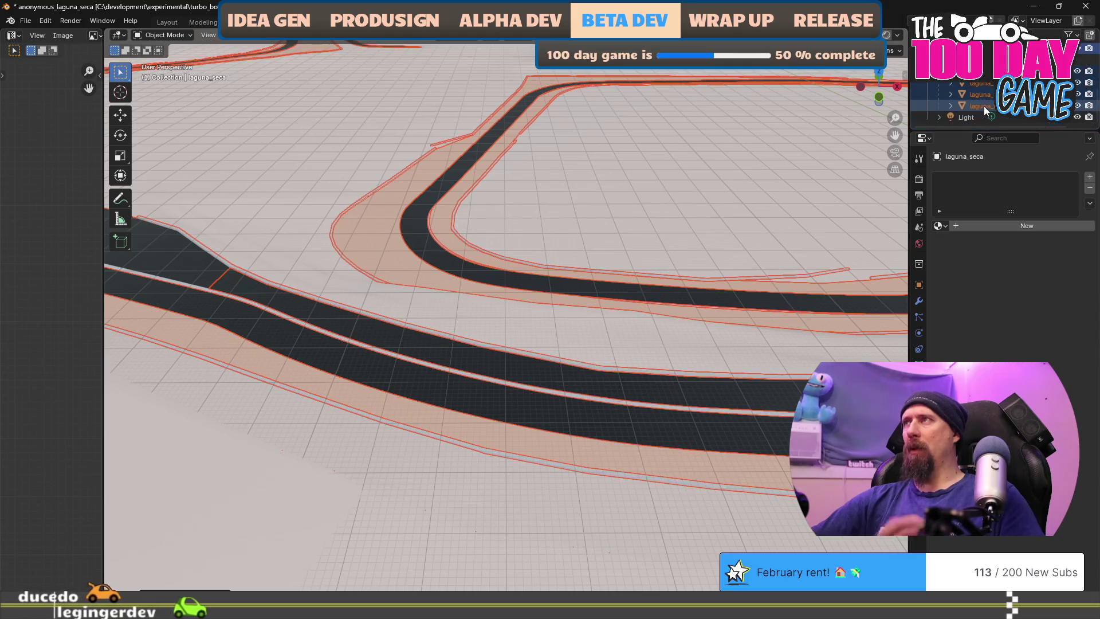
click(854, 109)
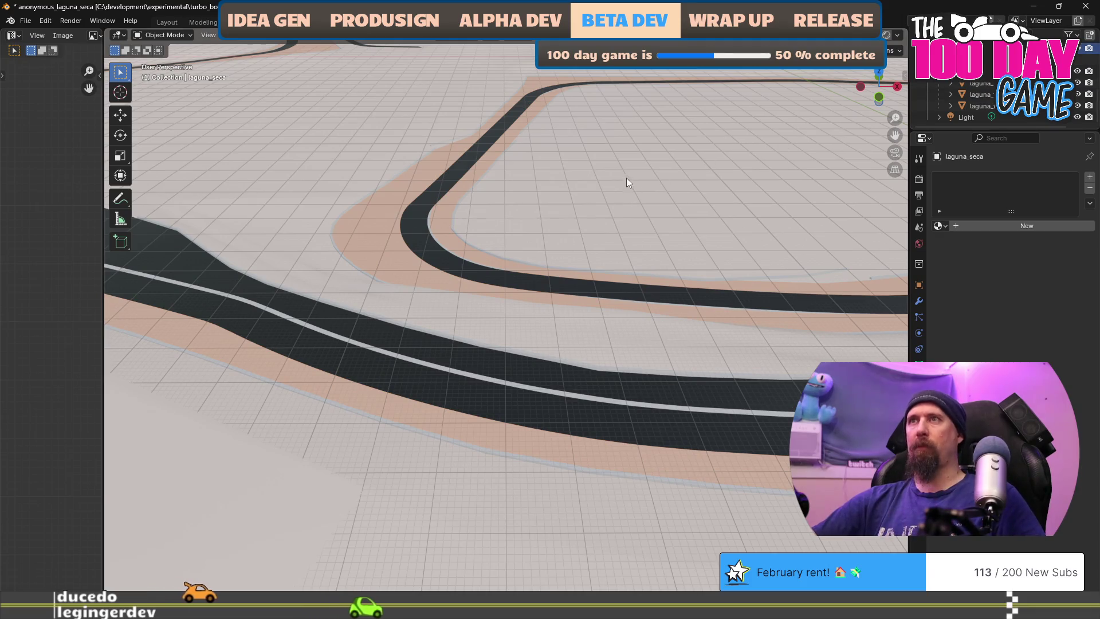
Enter Edit Mode on laguna_seca, frame the whole track mesh, then return to Object Mode
key(Tab)
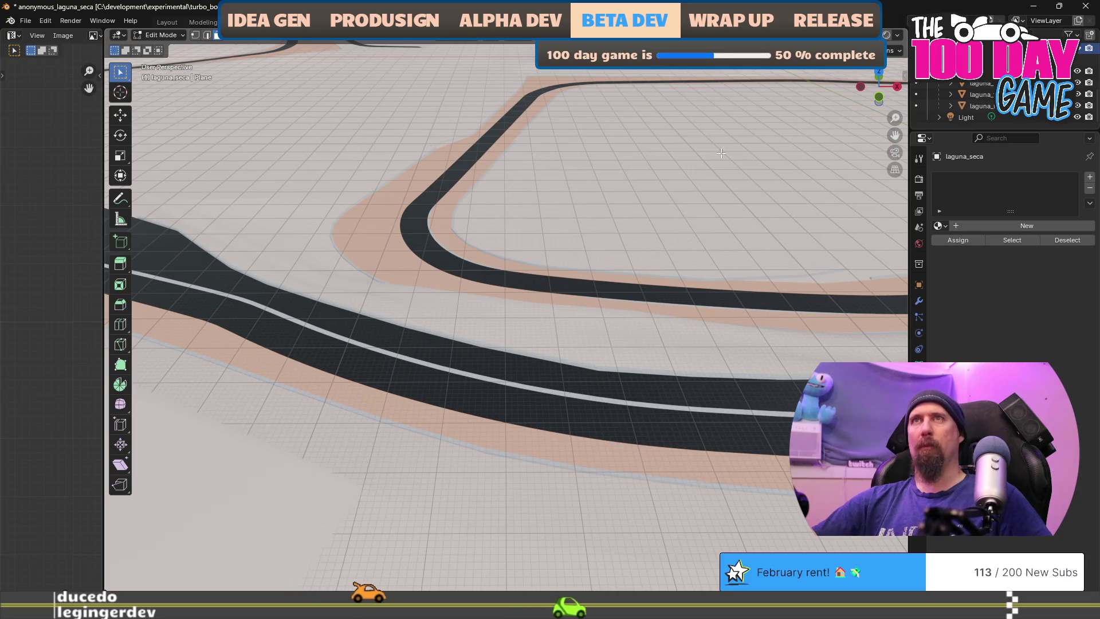
key(Home)
scroll(713, 170, up, 8)
scroll(713, 170, up, 5)
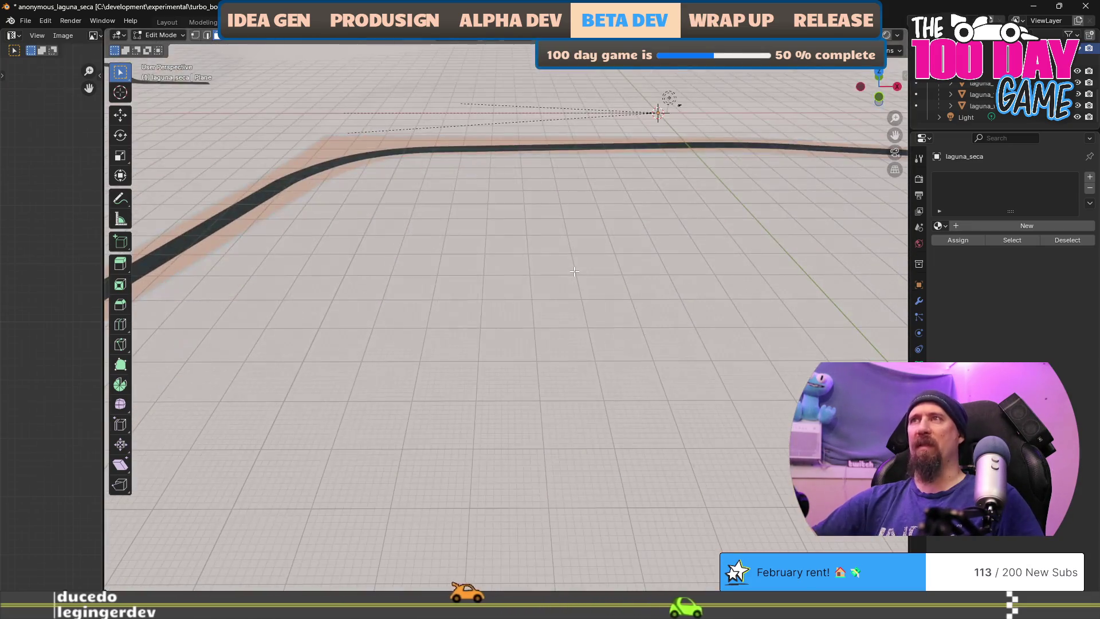
key(Tab)
scroll(574, 269, down, 4)
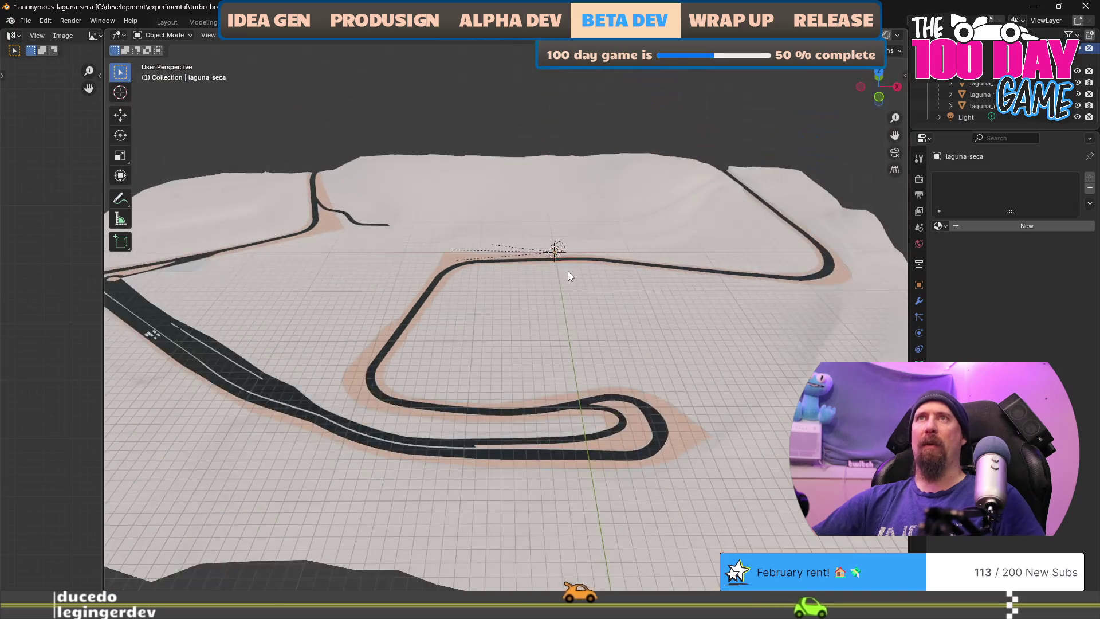
key(alt+Tab)
key(alt+Tab)
key(alt+Tab)
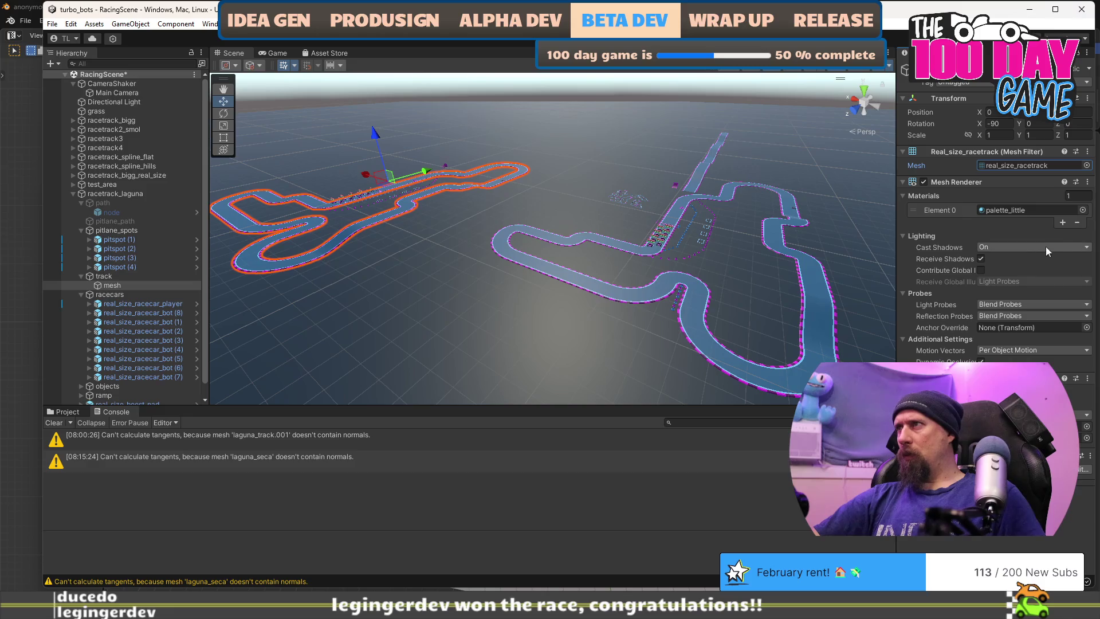
Assign the laguna_seca mesh to the track's Mesh field by searching 'lagu' in the picker
click(1085, 165)
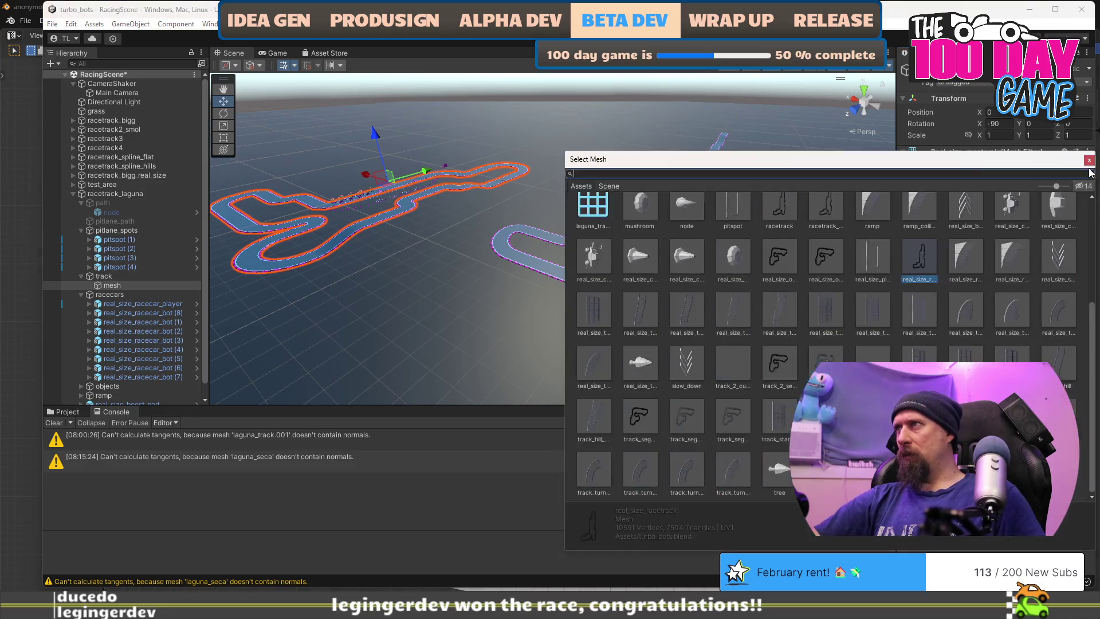
text(lagu)
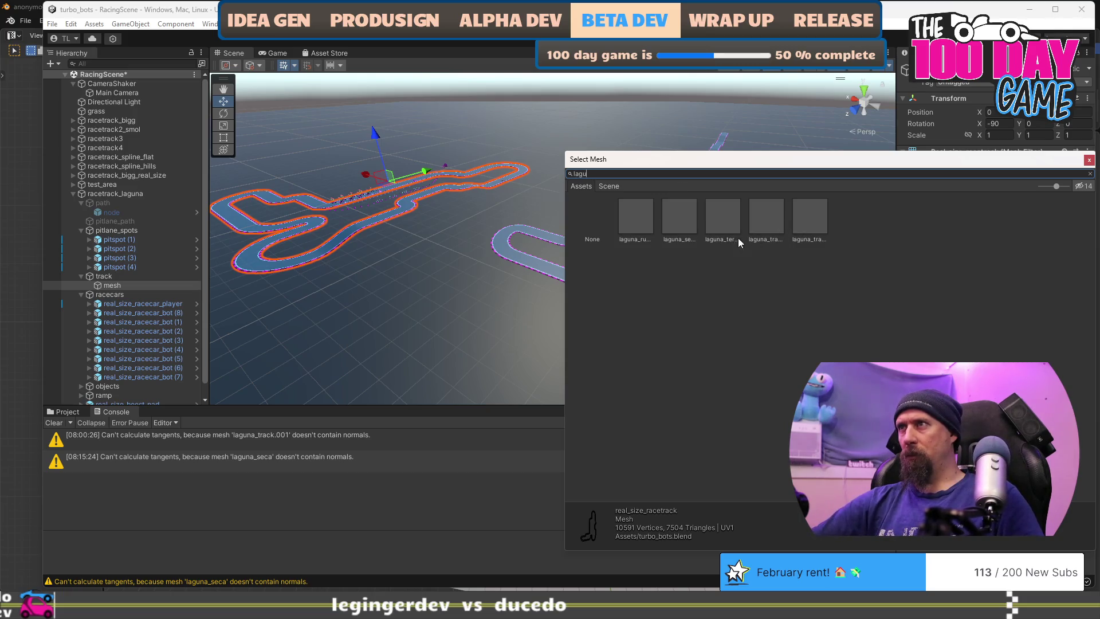
click(687, 226)
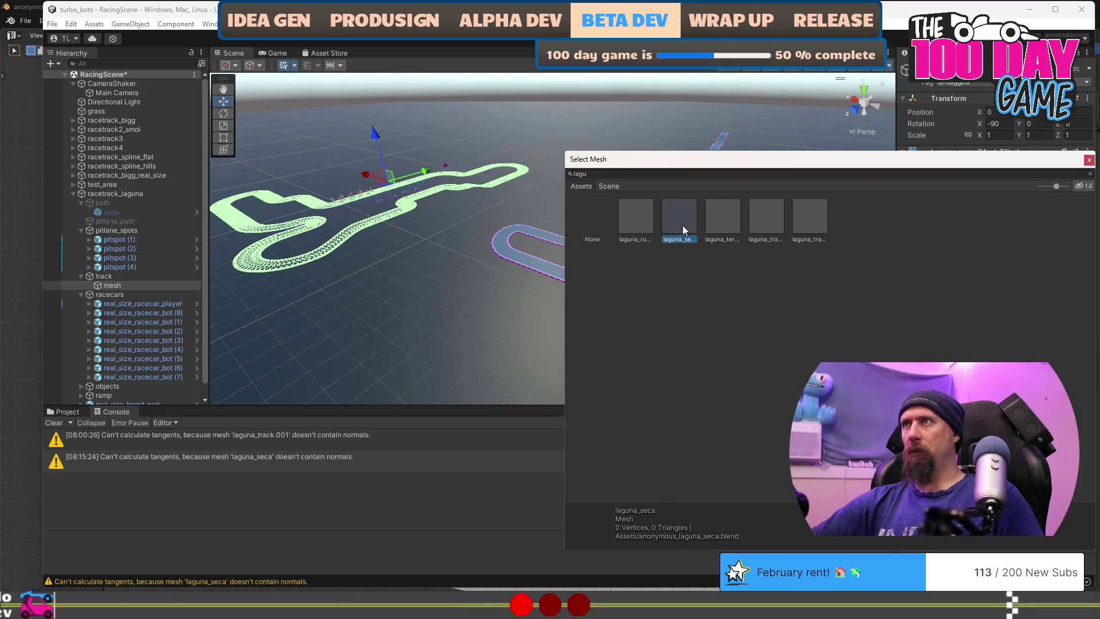
double_click(682, 225)
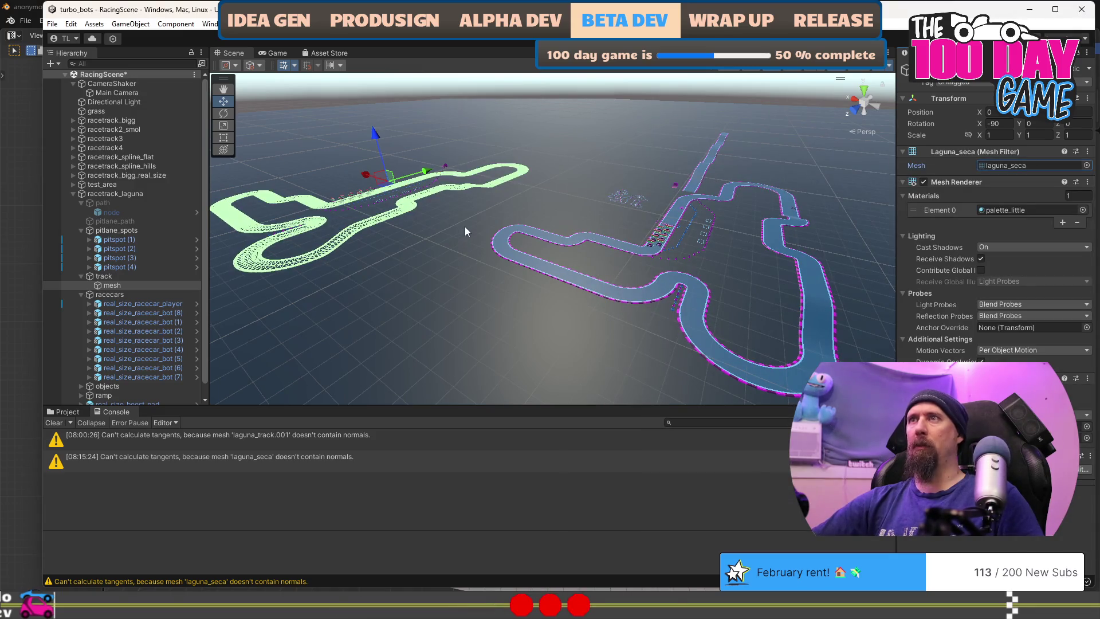
Centre the Scene view on the green track and open the Materials Element 0 picker
mouse_move(461, 193)
mouse_down()
mouse_move(352, 180)
mouse_move(566, 173)
mouse_move(576, 214)
mouse_move(674, 221)
mouse_move(780, 181)
mouse_move(576, 208)
mouse_move(561, 234)
mouse_move(713, 210)
mouse_up()
scroll(566, 173, up, 5)
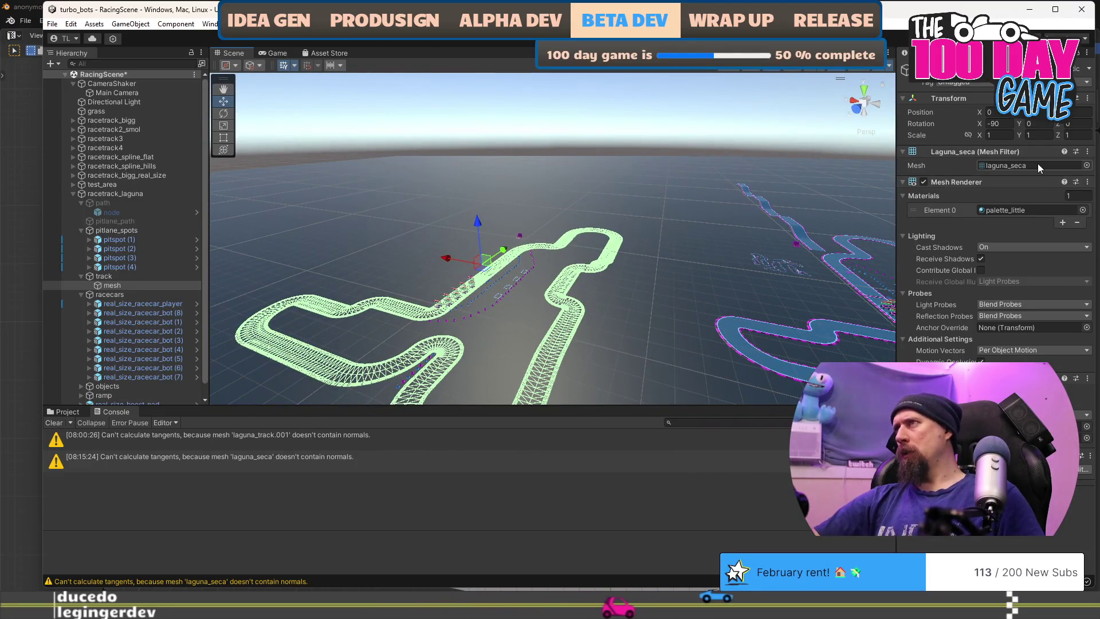
click(1082, 210)
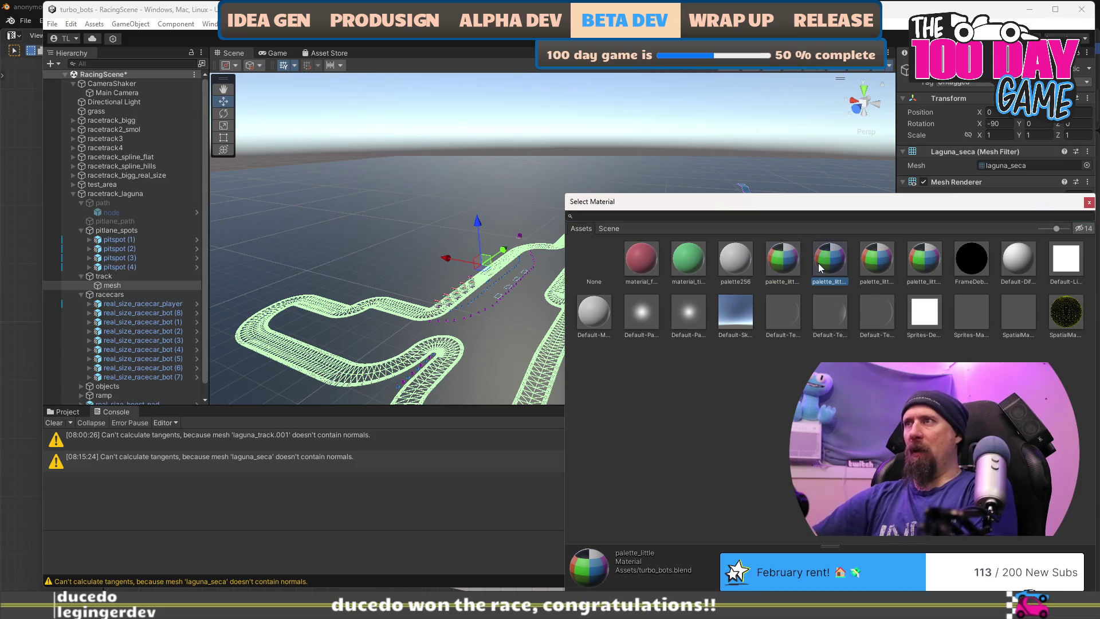
Keep palette_little as the material and reassign the laguna_seca mesh, searching 'un' in the Mesh picker
double_click(783, 265)
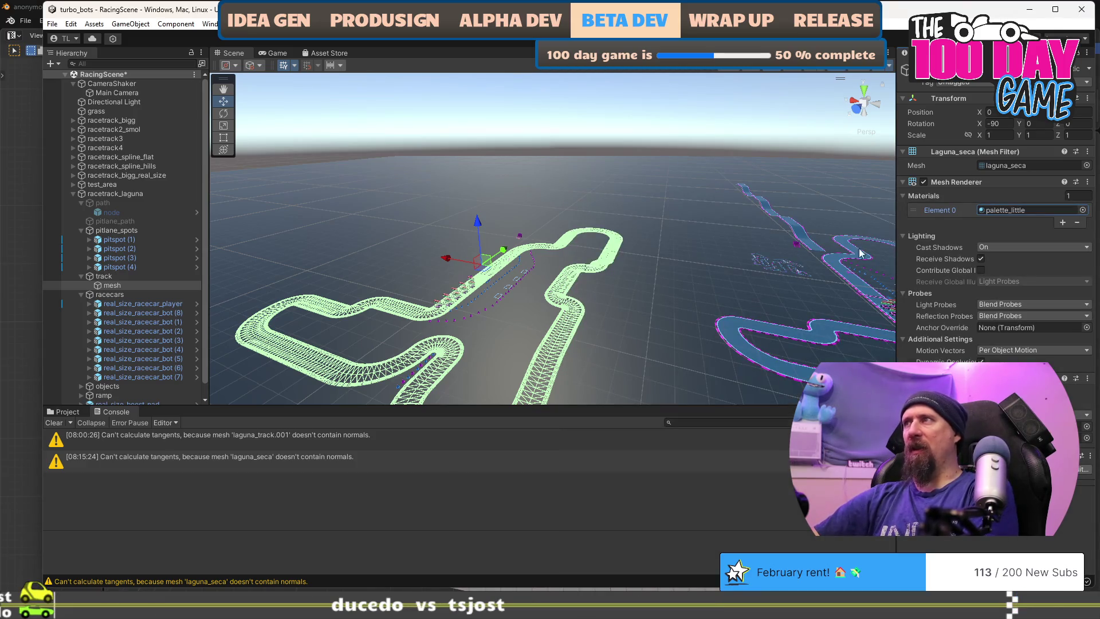
click(1088, 439)
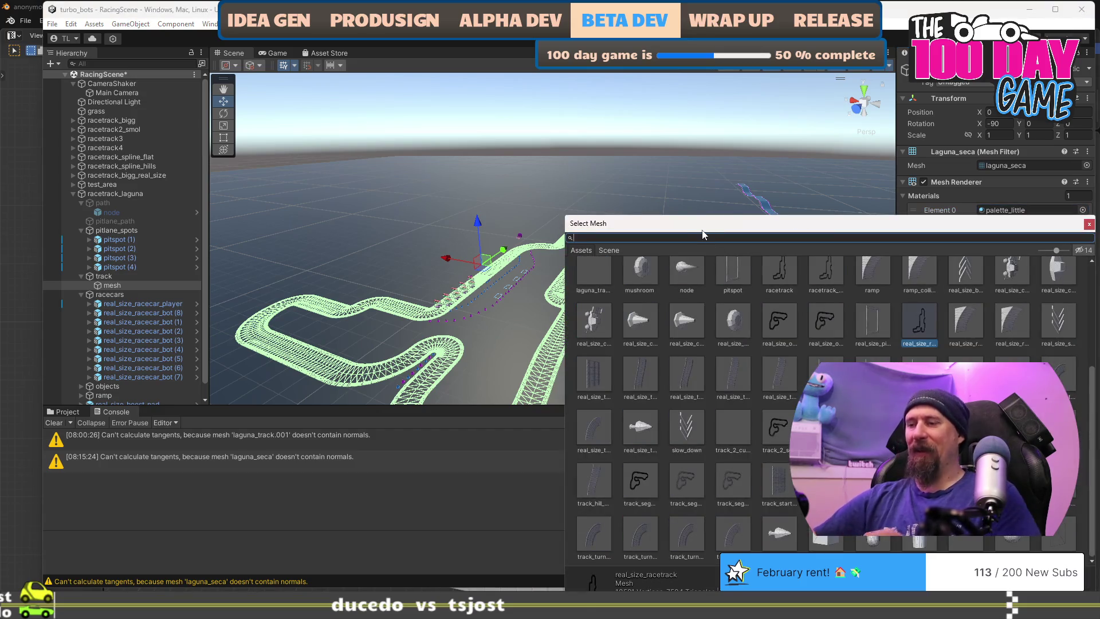
text(lagun)
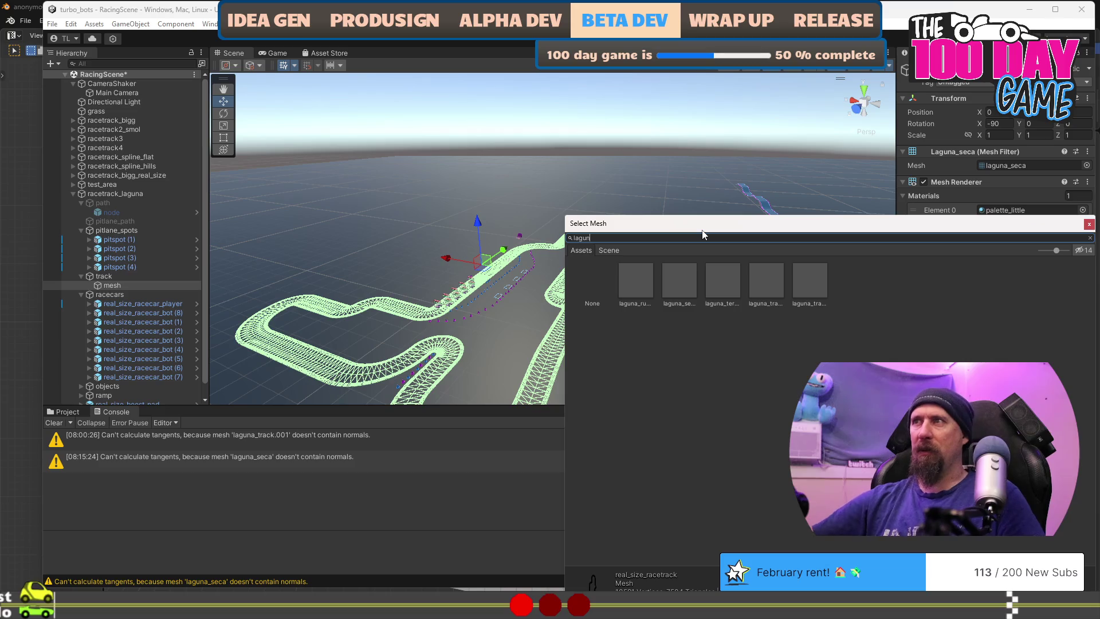
double_click(683, 280)
mouse_move(683, 279)
mouse_down()
mouse_move(643, 283)
mouse_move(671, 293)
mouse_up()
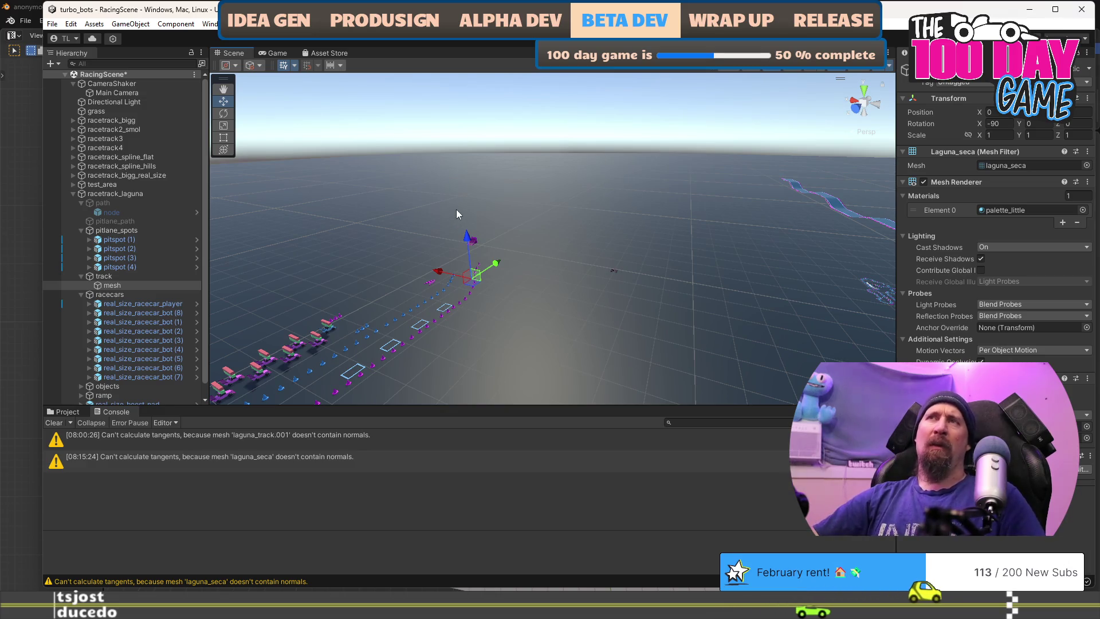
Bring the Blender track file back to the front and pan across the track
key(alt+Tab)
click(453, 189)
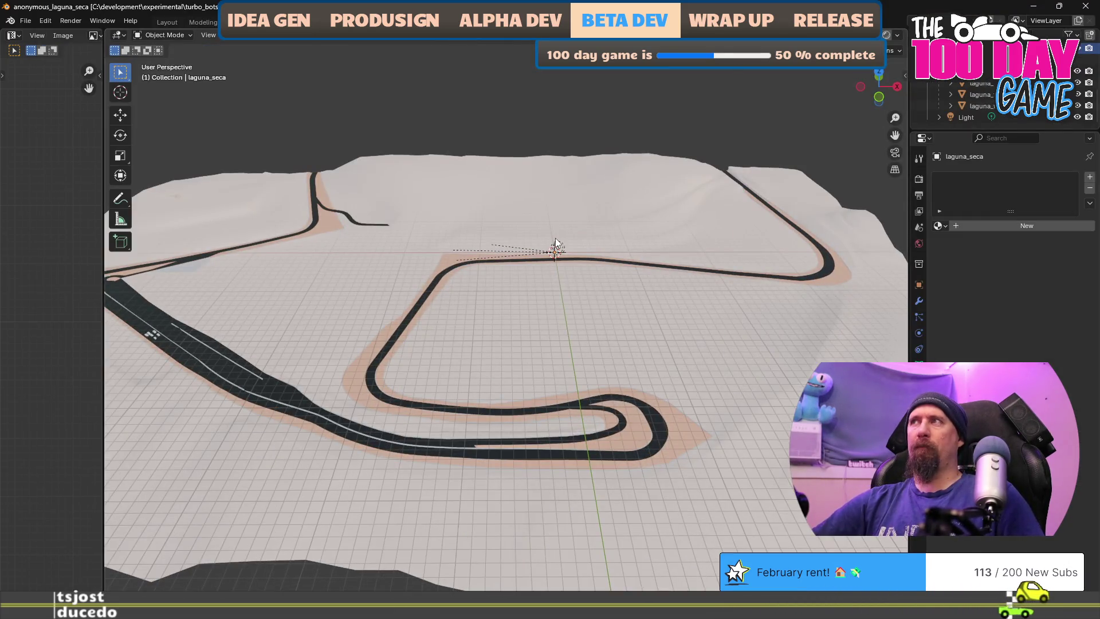
drag(555, 238, 592, 238)
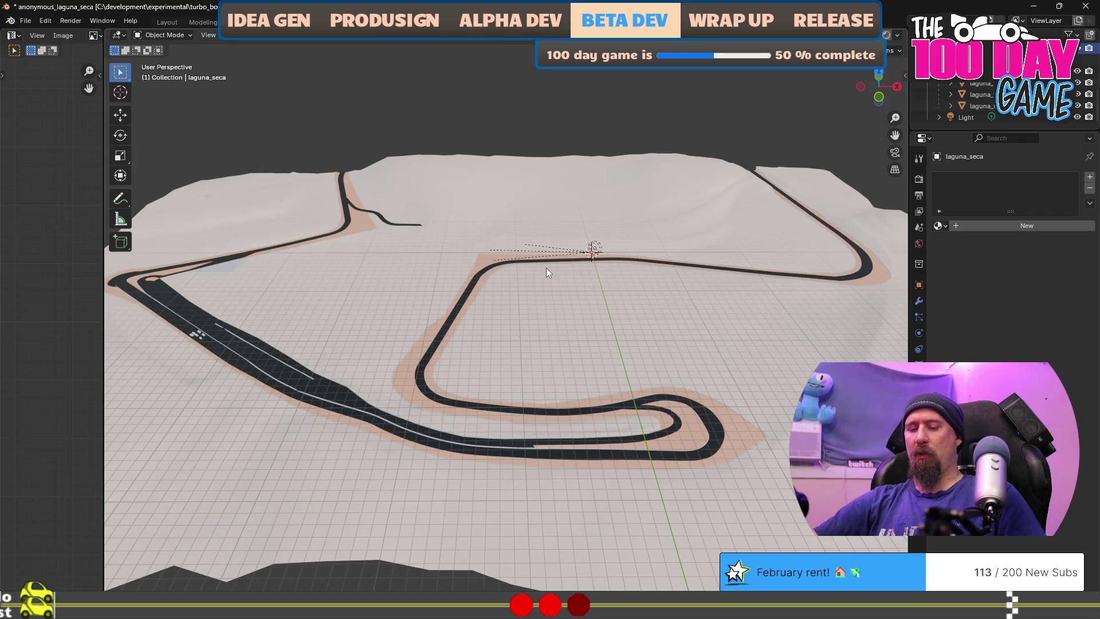
Duplicate laguna_seca, then remove the laguna_seca.001 copy from the Outliner
key(shift+d)
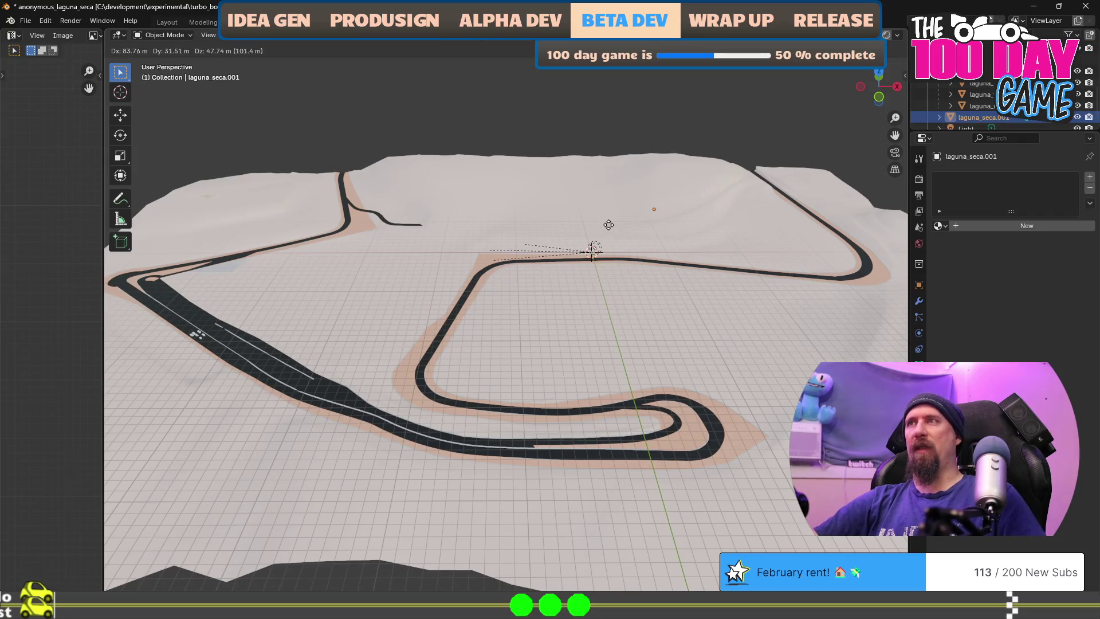
right_click(513, 248)
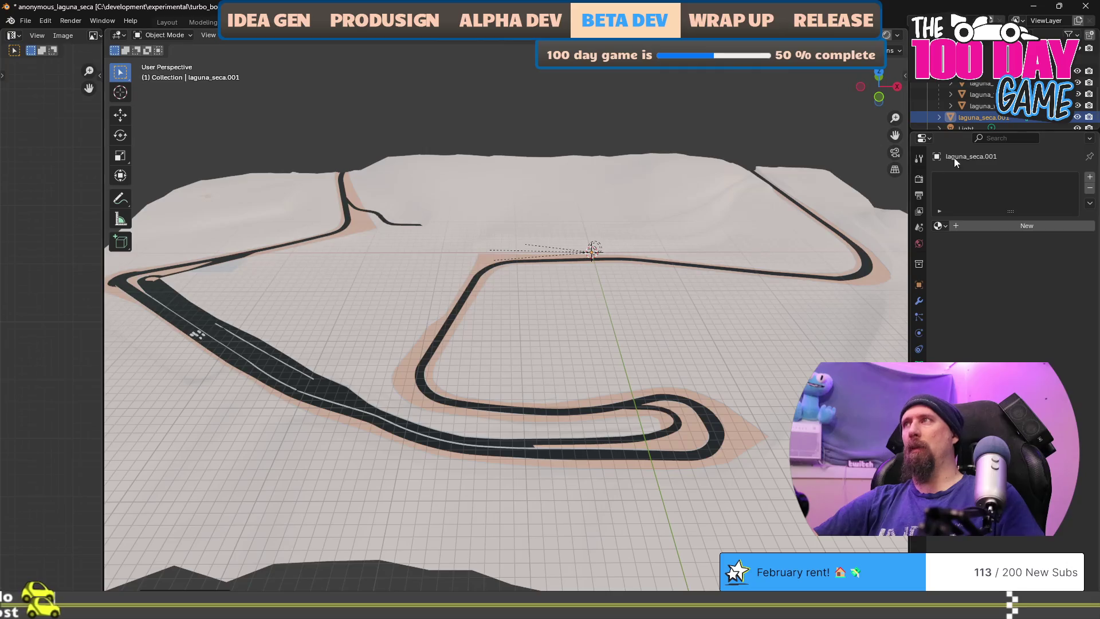
key(Delete)
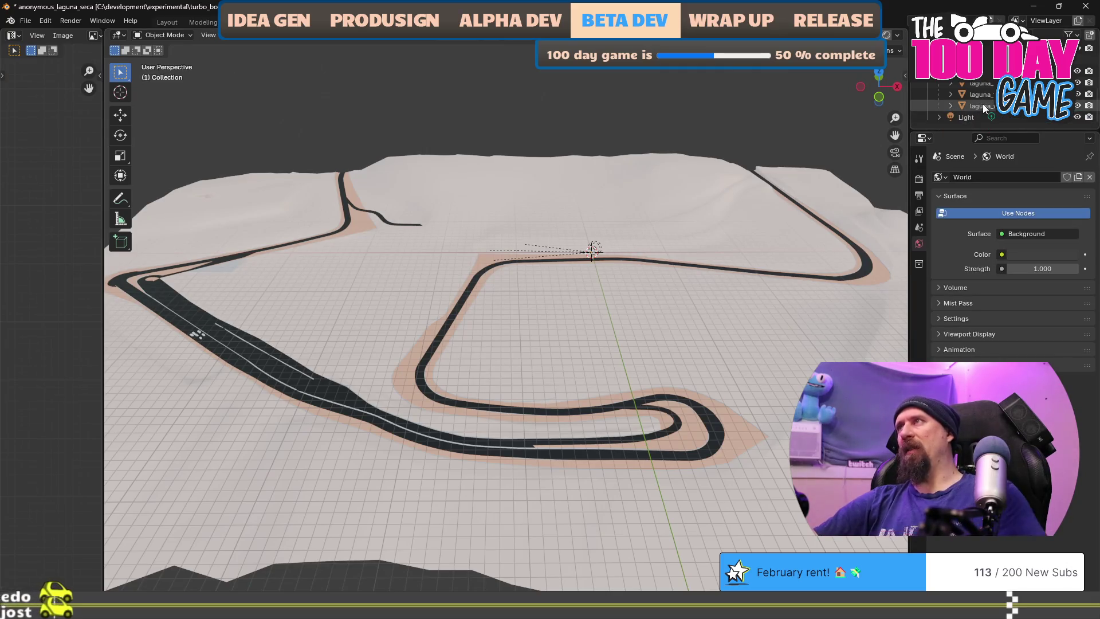
click(614, 232)
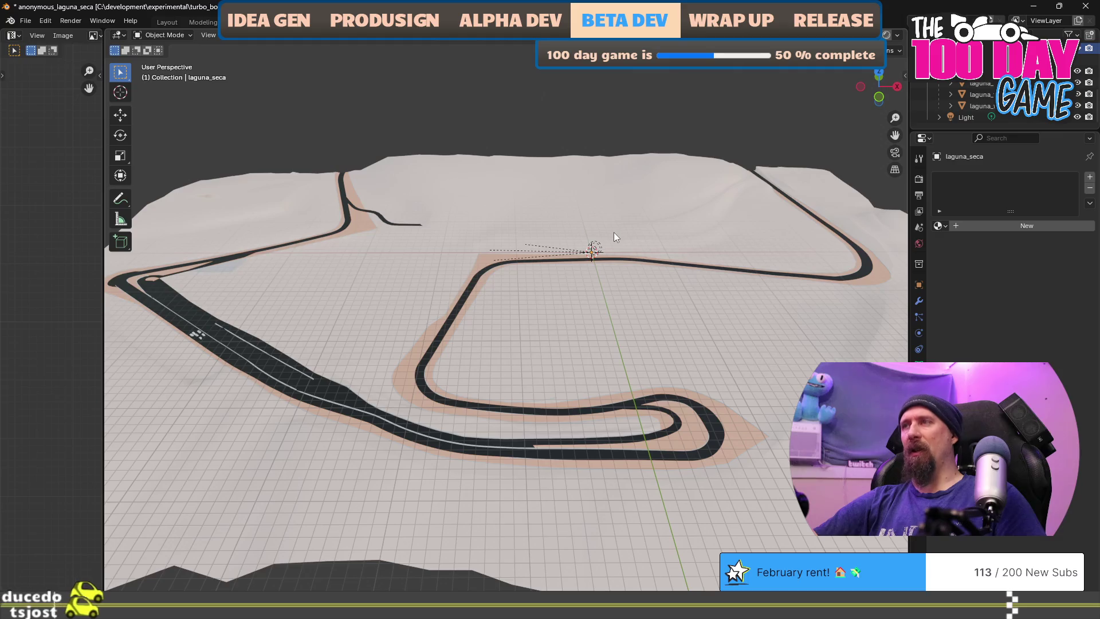
key(ctrl+z)
click(940, 117)
scroll(950, 117, down, 1)
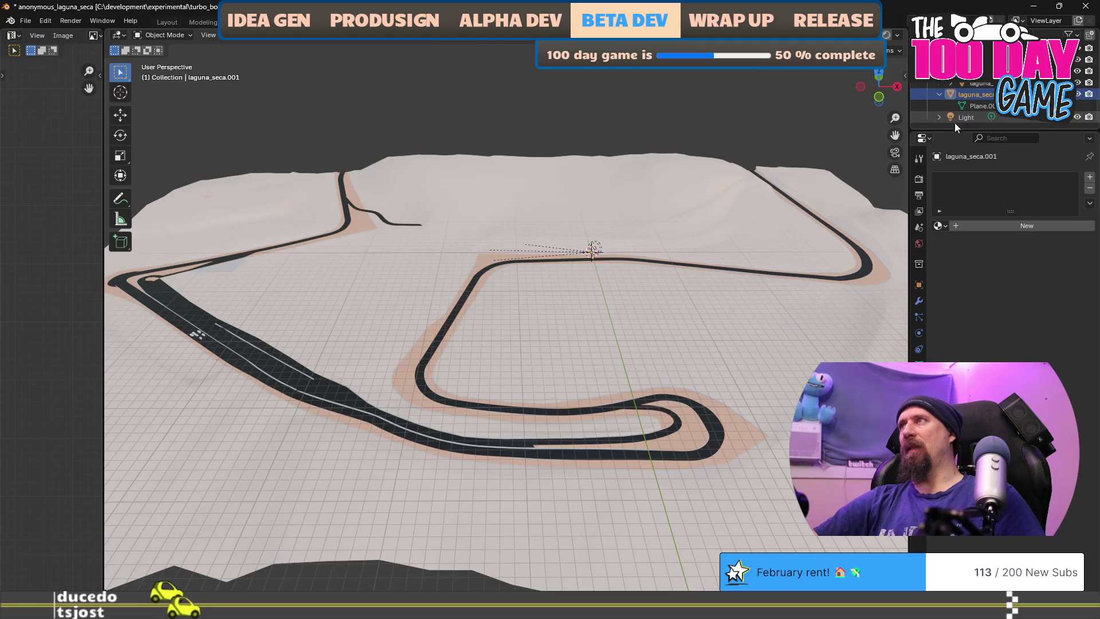
key(Delete)
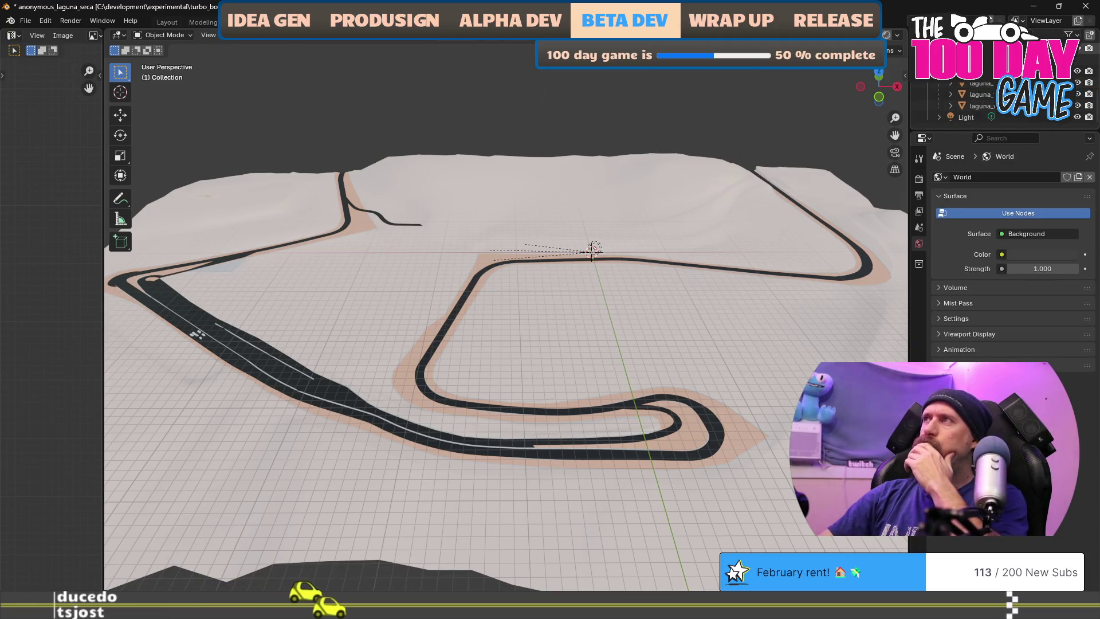
Apply an object action from laguna_seca's context menu, then duplicate and delete another copy
click(974, 48)
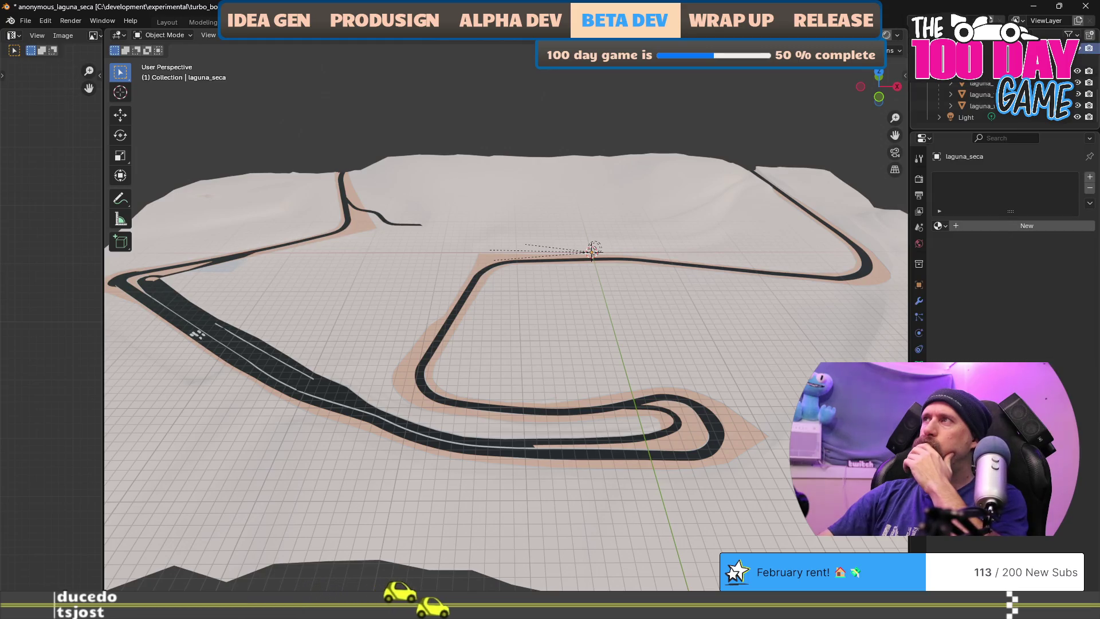
right_click(973, 48)
click(951, 172)
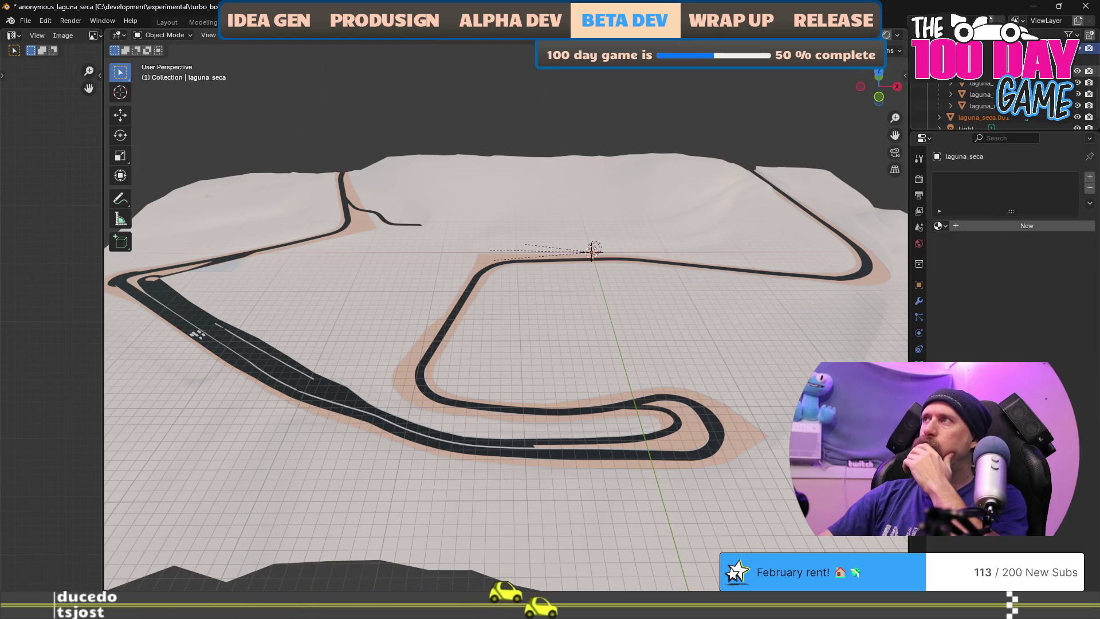
click(939, 106)
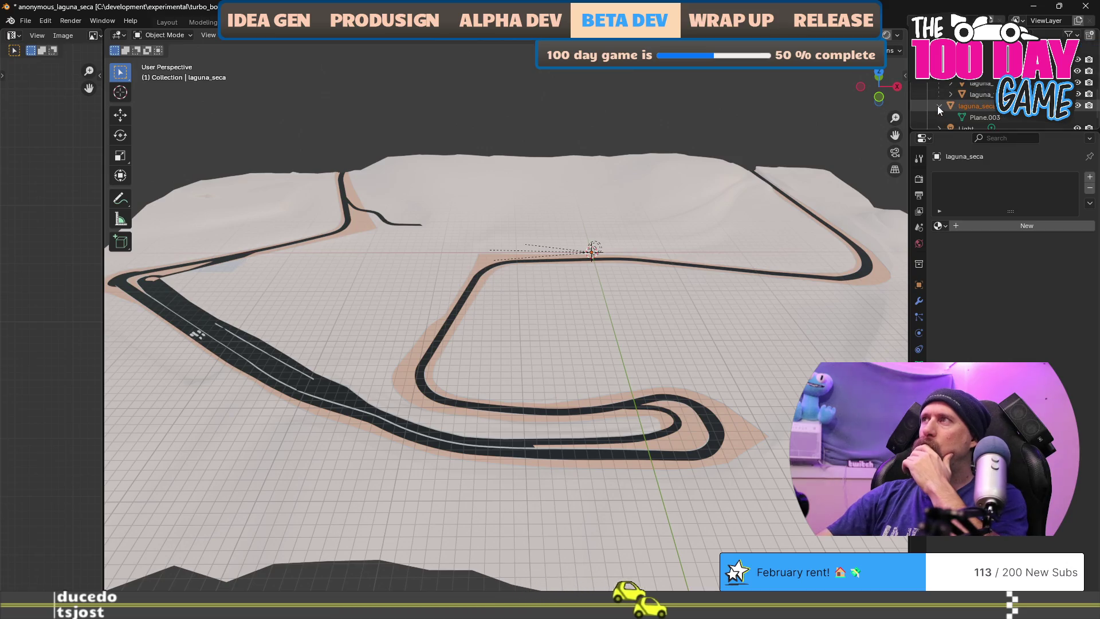
key(shift+d)
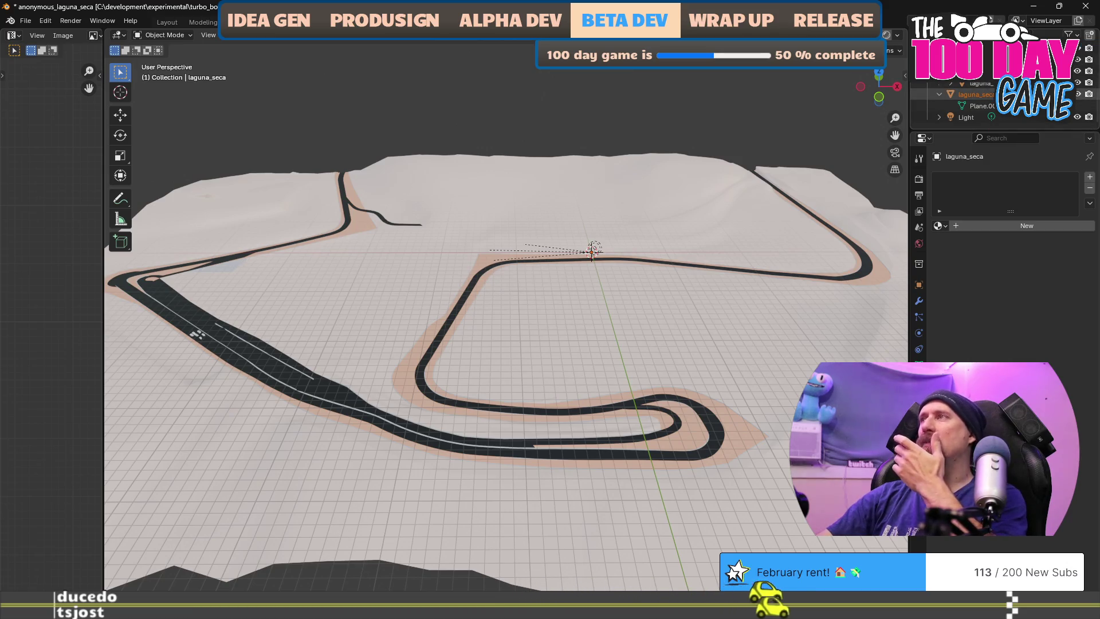
key(Delete)
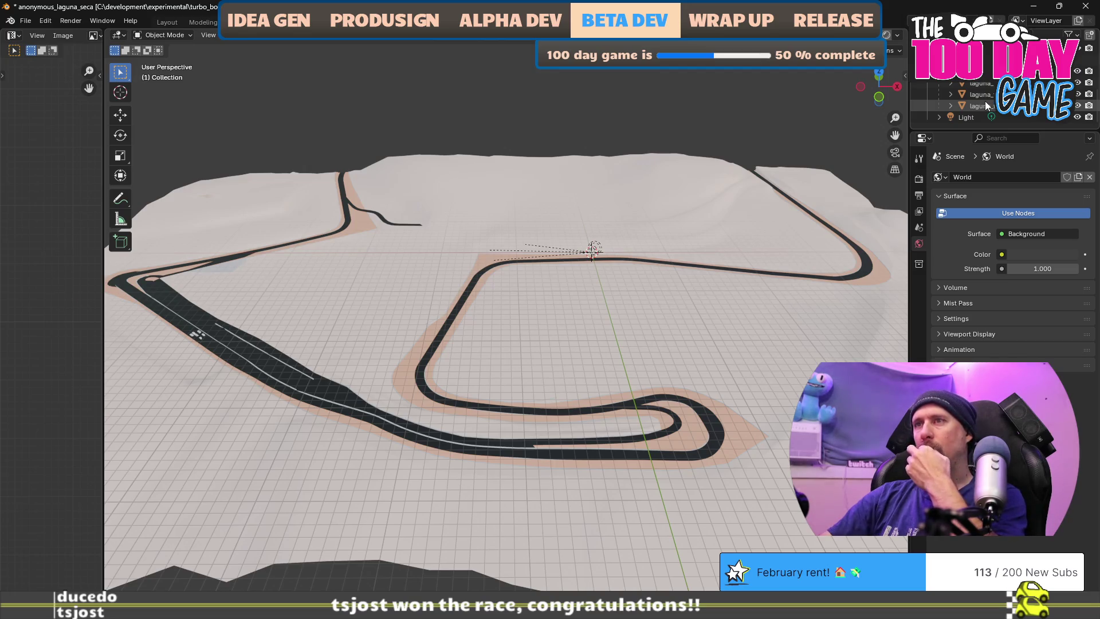
Inspect the track up close, then select the laguna track objects in the Outliner
mouse_move(655, 259)
mouse_down()
mouse_move(604, 283)
mouse_move(495, 257)
mouse_up()
scroll(638, 329, up, 5)
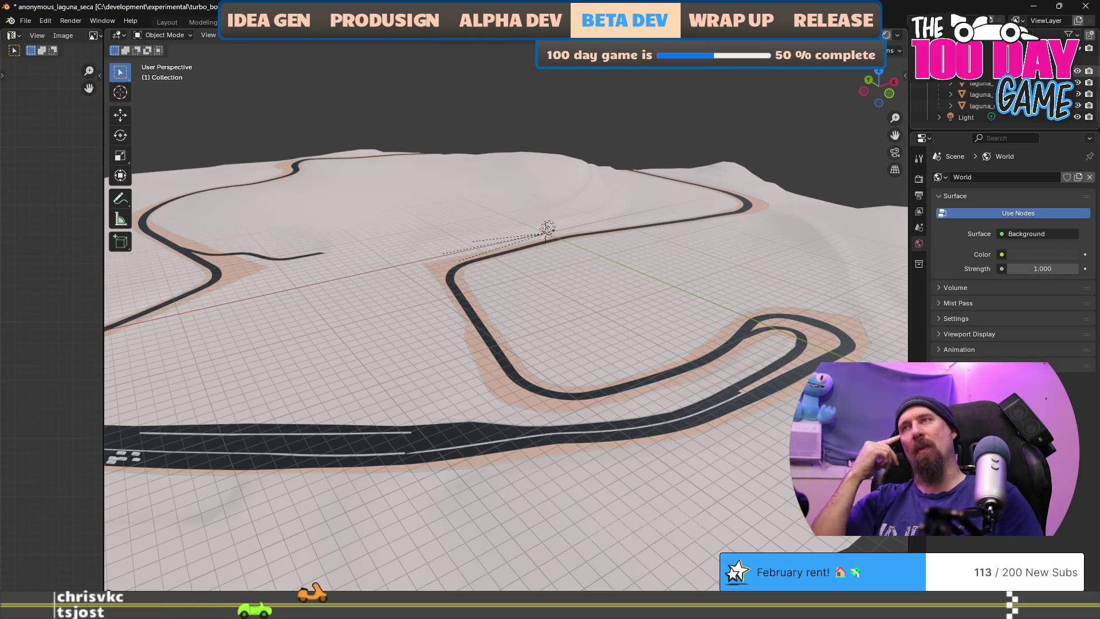
mouse_move(468, 327)
mouse_down()
mouse_move(761, 243)
mouse_move(624, 257)
mouse_move(600, 233)
mouse_move(377, 353)
mouse_move(401, 331)
mouse_move(402, 292)
mouse_move(373, 354)
mouse_up()
scroll(373, 354, down, 3)
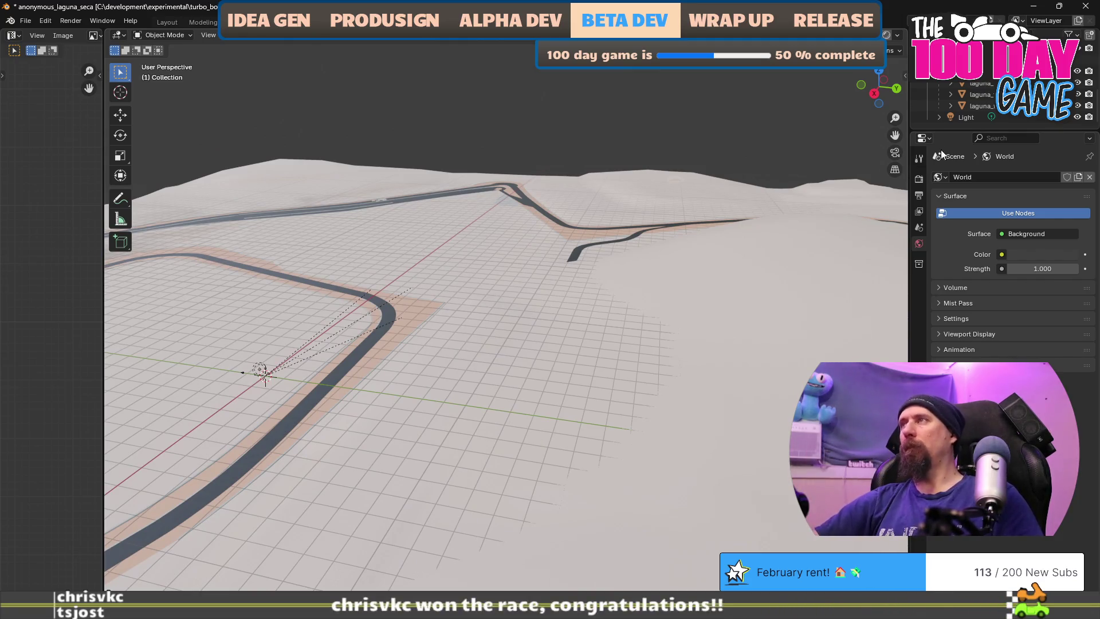
click(992, 108)
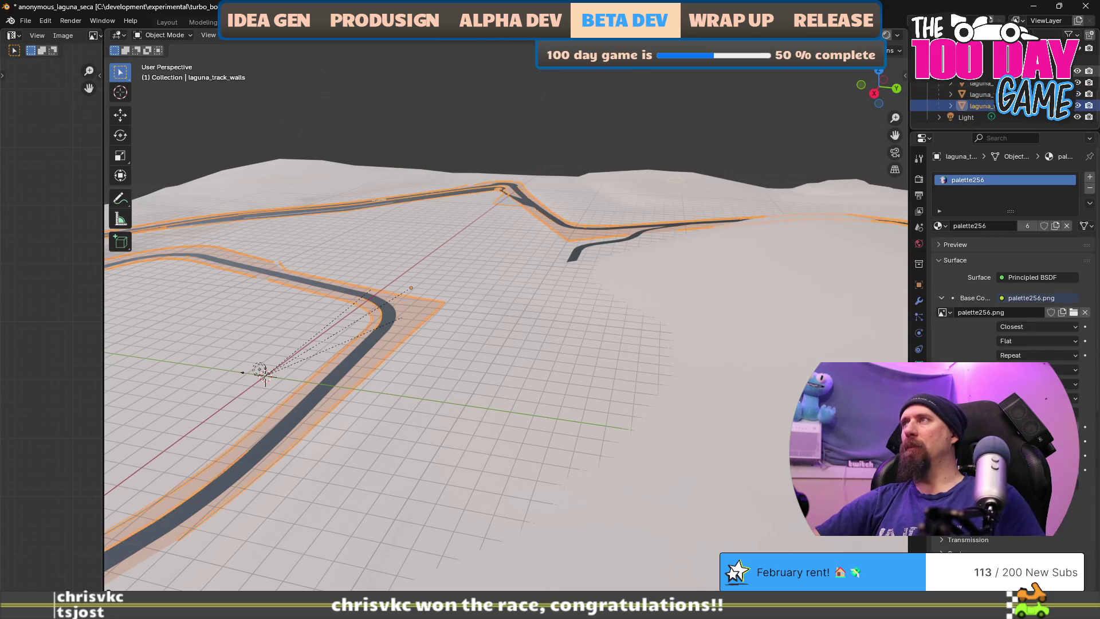
key(KP_Decimal)
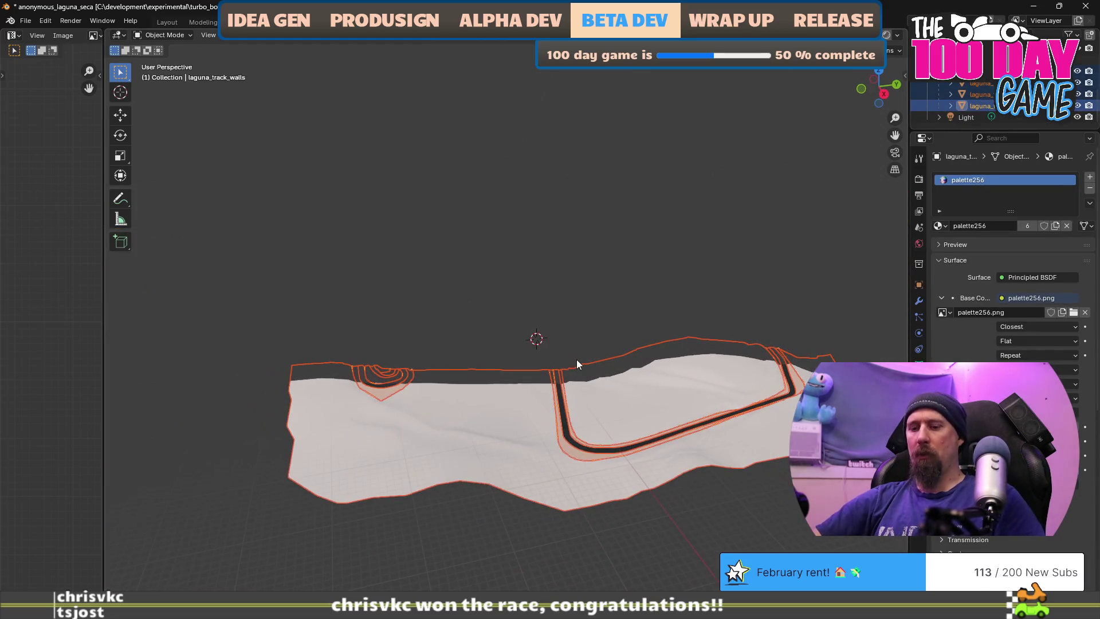
key(shift+d)
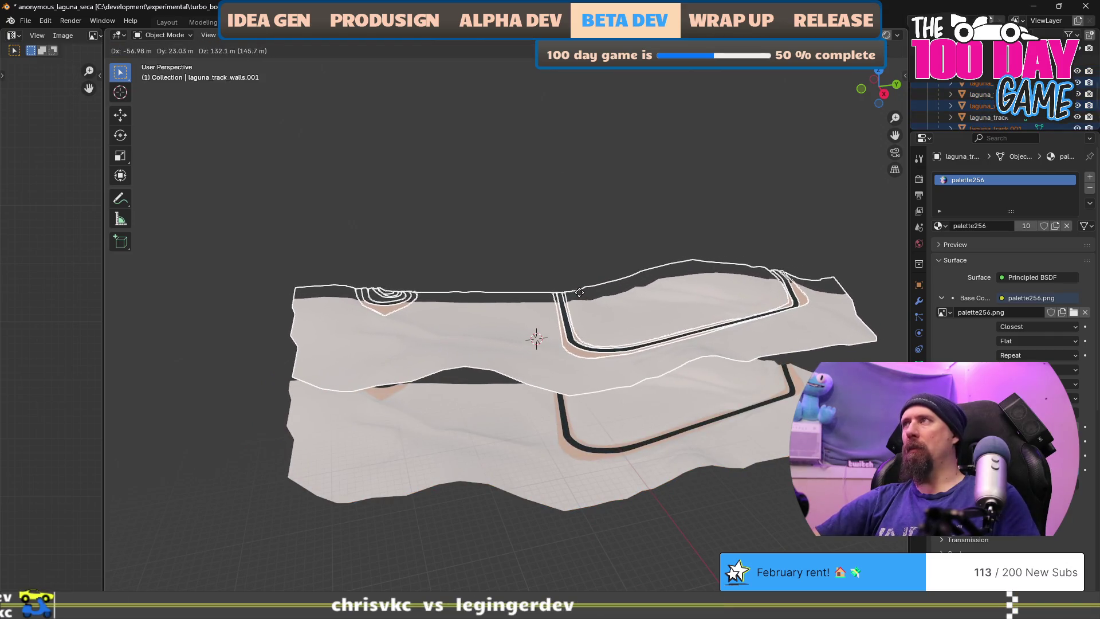
key(Escape)
click(979, 83)
click(979, 106)
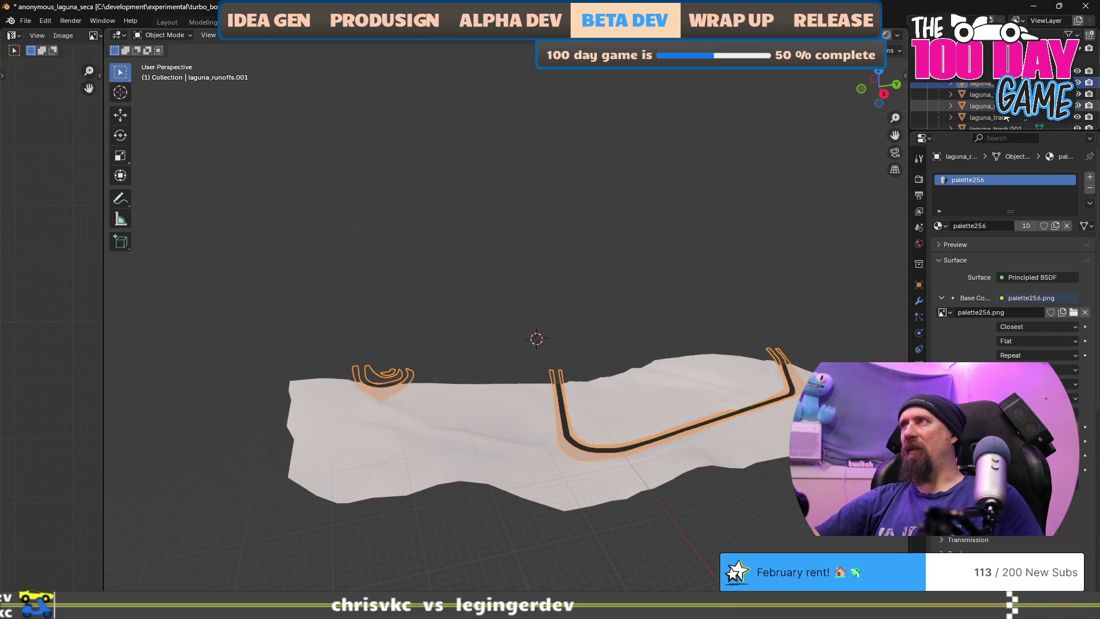
click(979, 83)
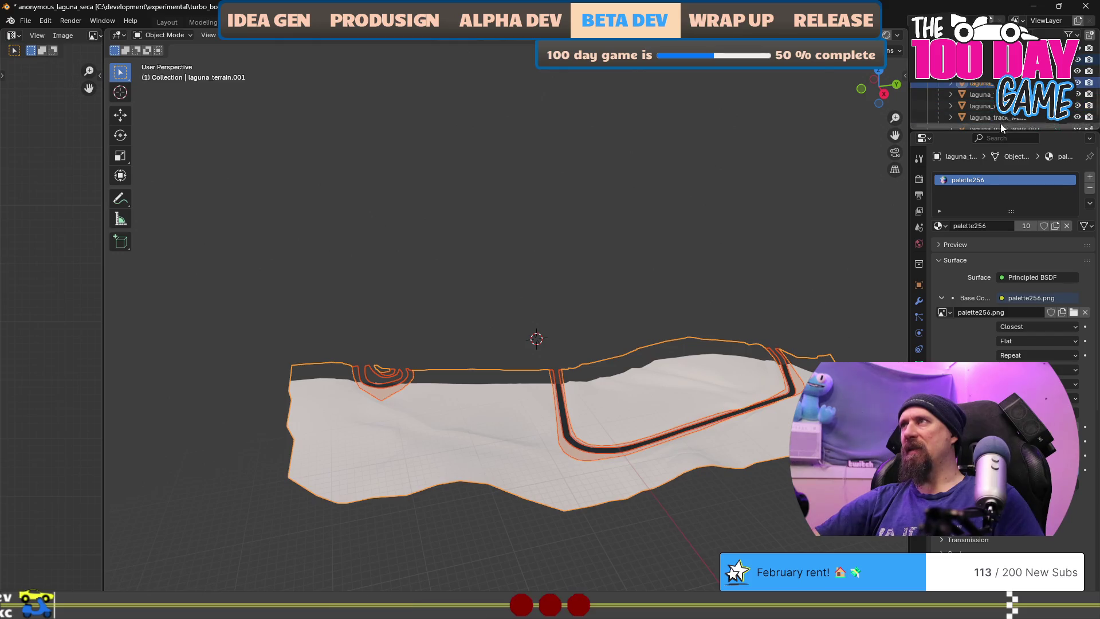
scroll(993, 122, down, 1)
click(986, 106)
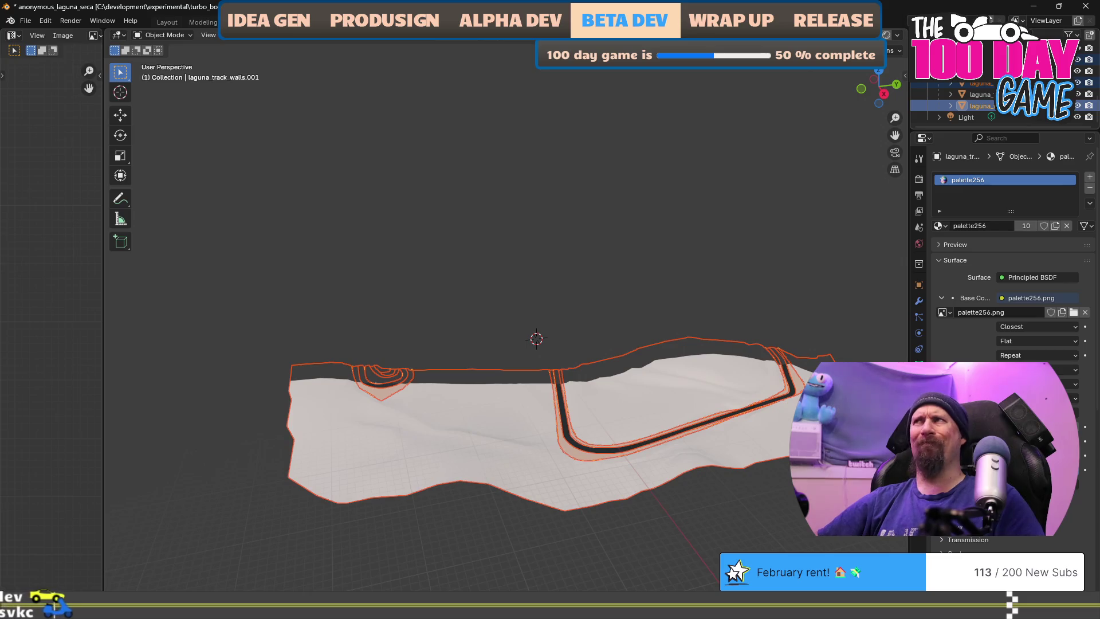
scroll(993, 108, up, 2)
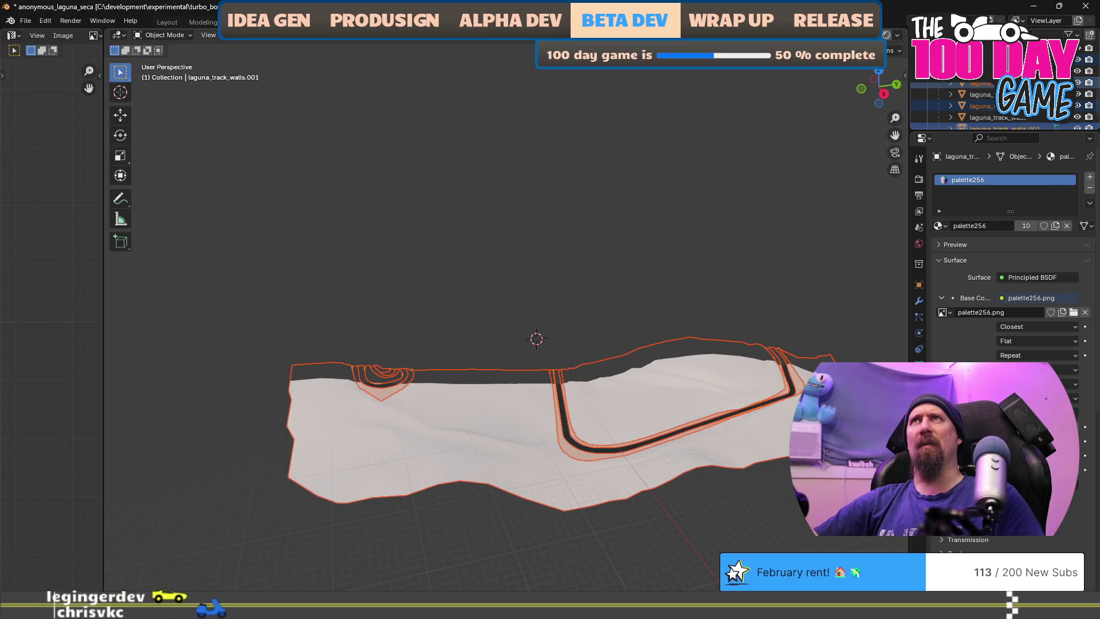
click(976, 83)
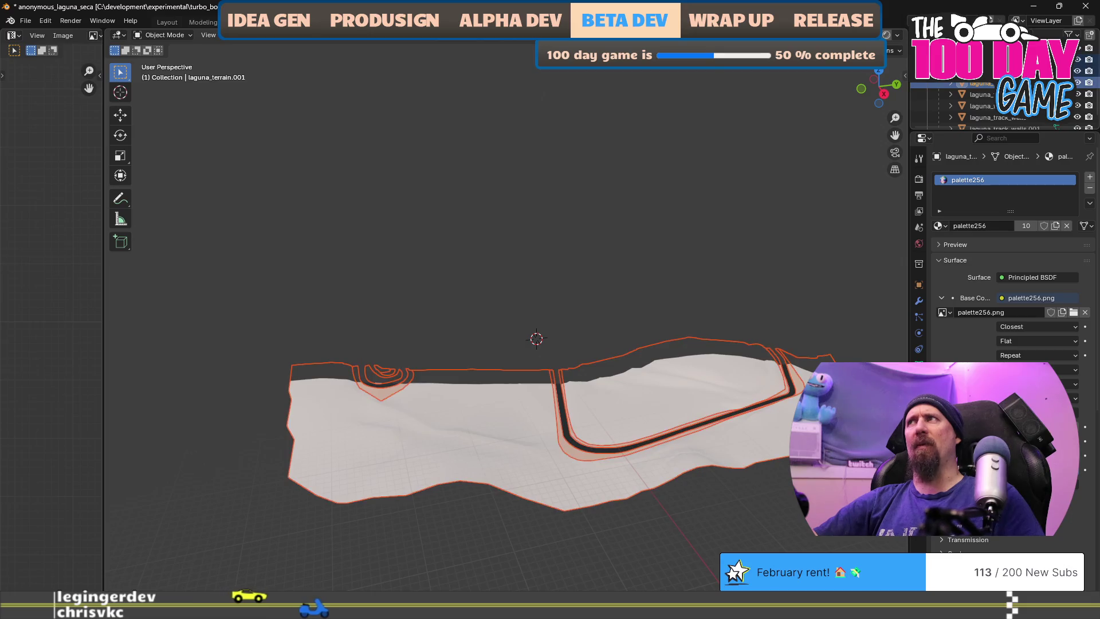
click(977, 58)
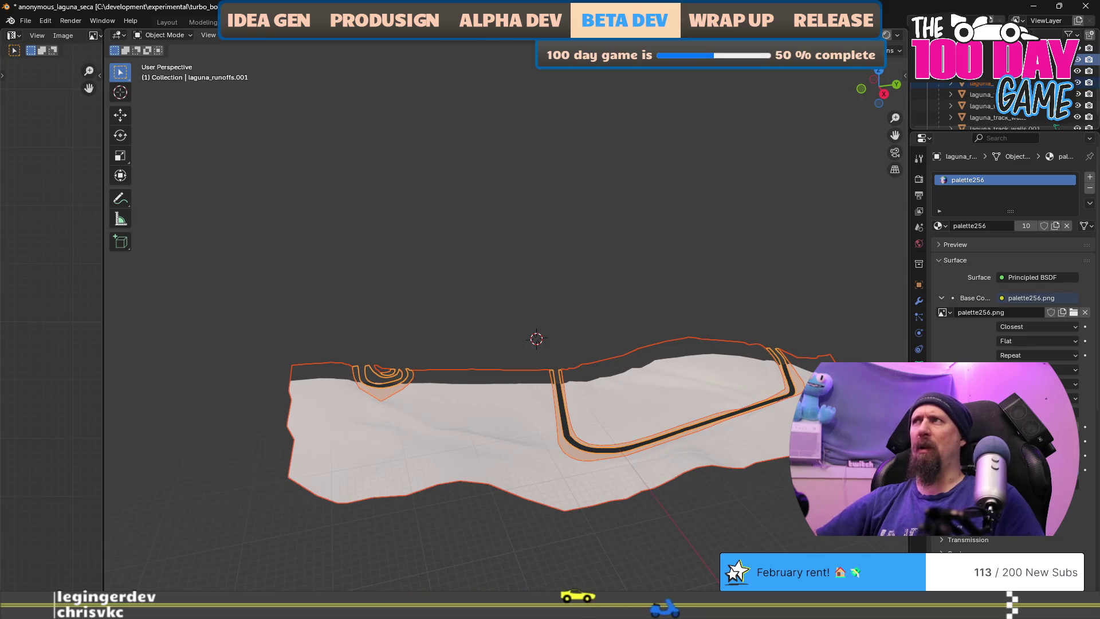
key(alt+Tab)
Search the web for 'join two meshes blender', then return to Blender
click(486, 68)
text(join two mes)
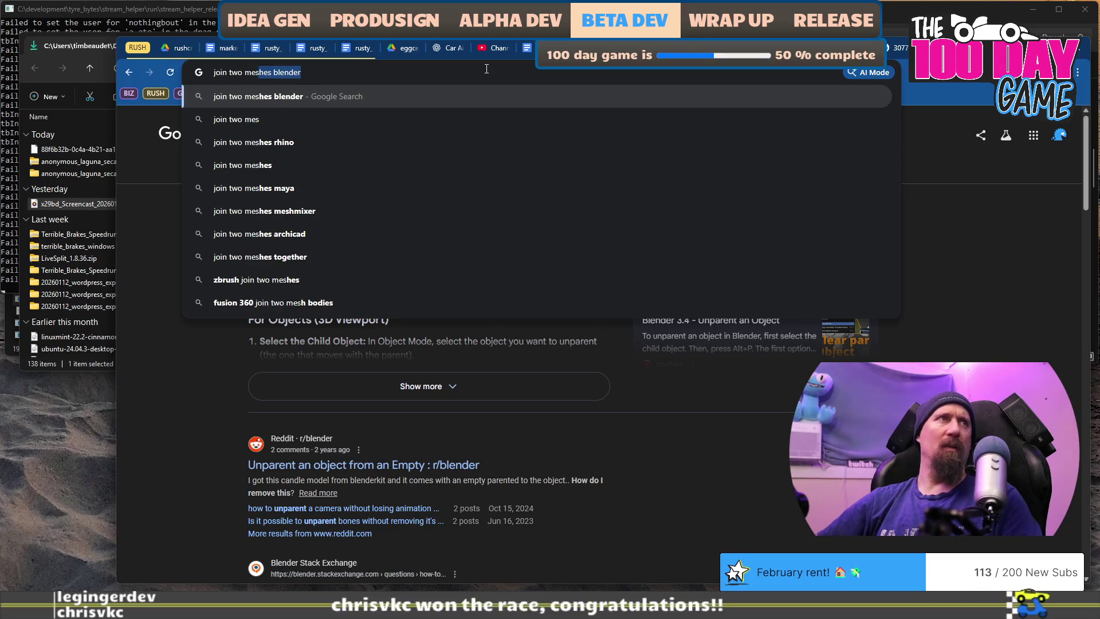
key(Return)
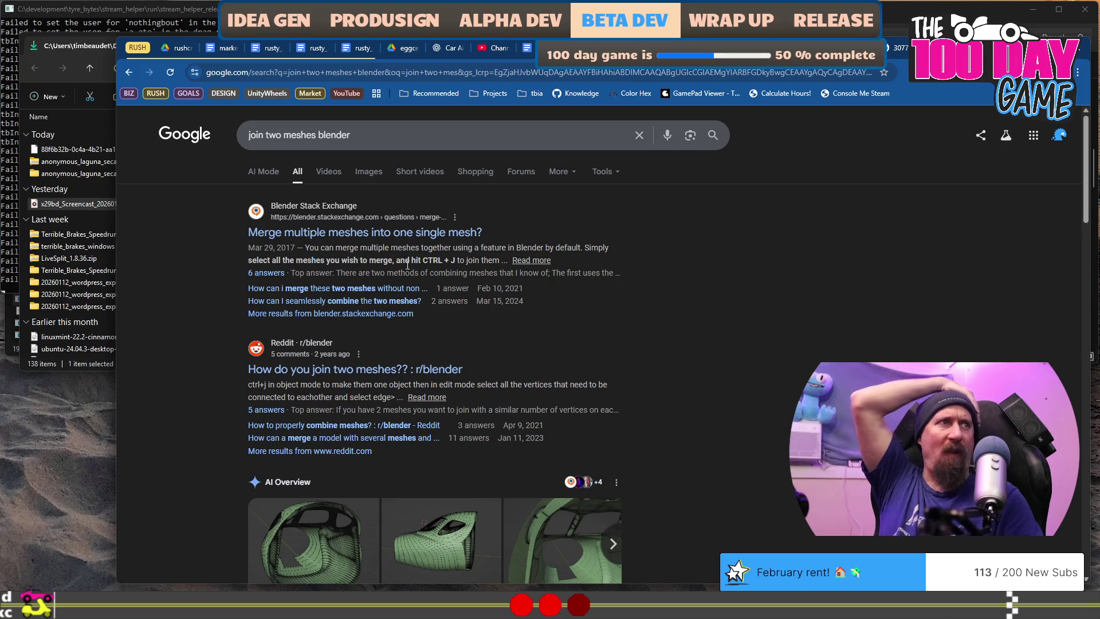
key(alt+Tab)
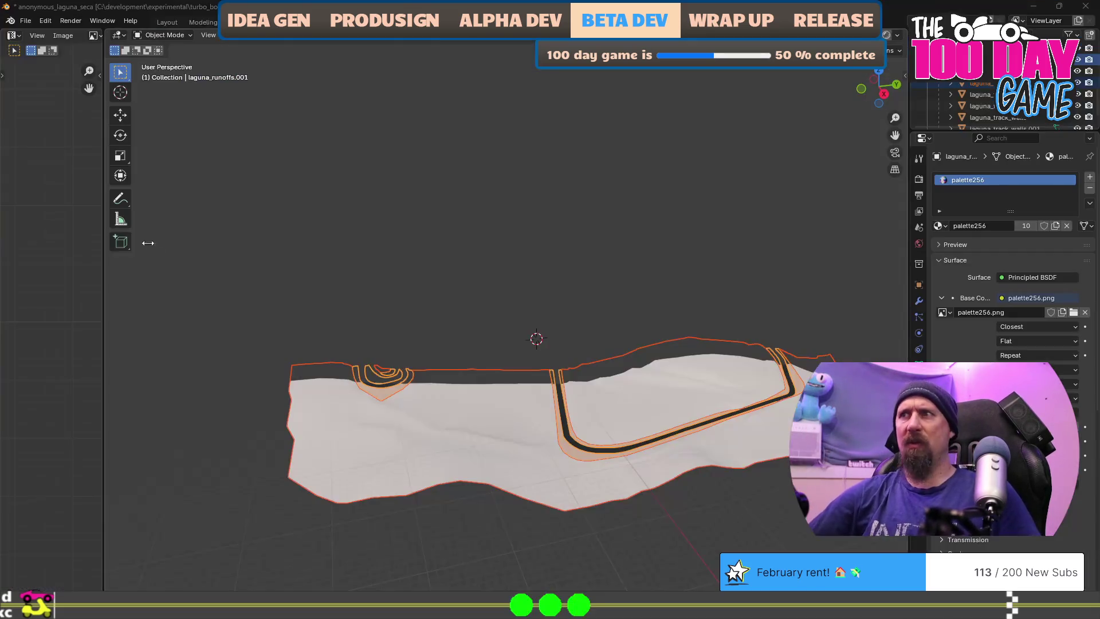
Join the terrain and runoffs pieces into one object with Ctrl+J
mouse_move(533, 367)
mouse_down()
mouse_move(474, 389)
mouse_move(439, 353)
mouse_move(783, 212)
mouse_up()
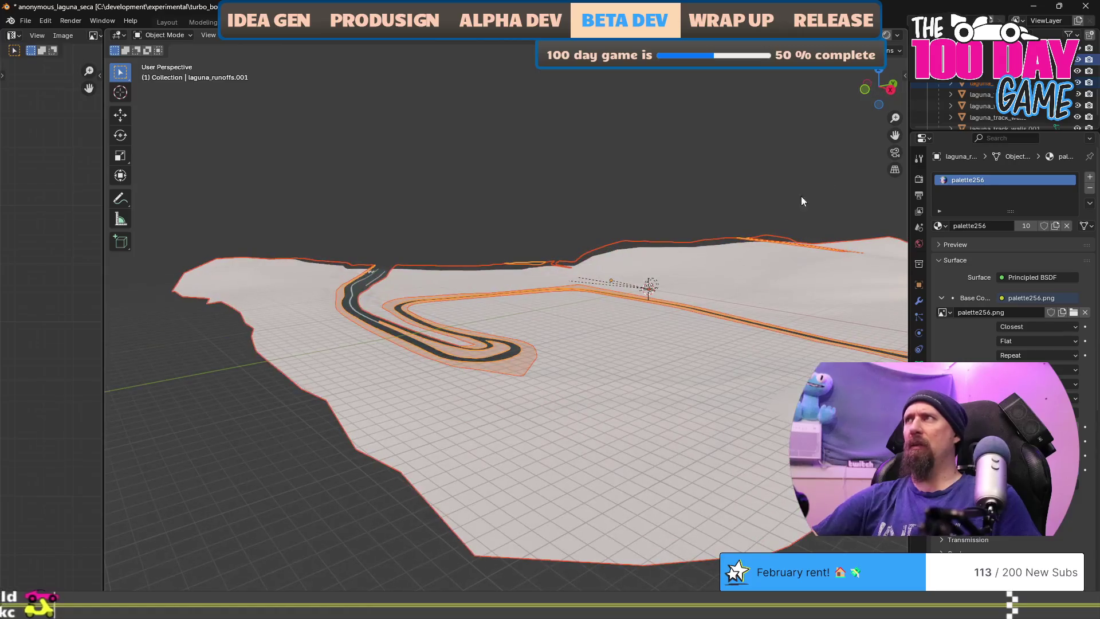
click(980, 83)
ctrl+click(980, 59)
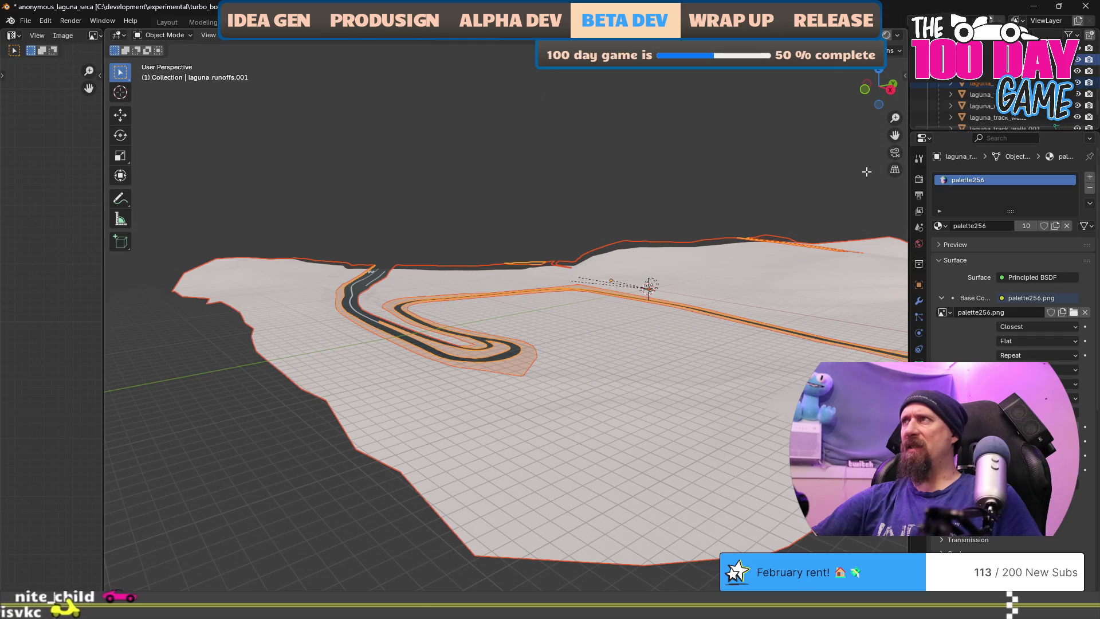
key(ctrl+j)
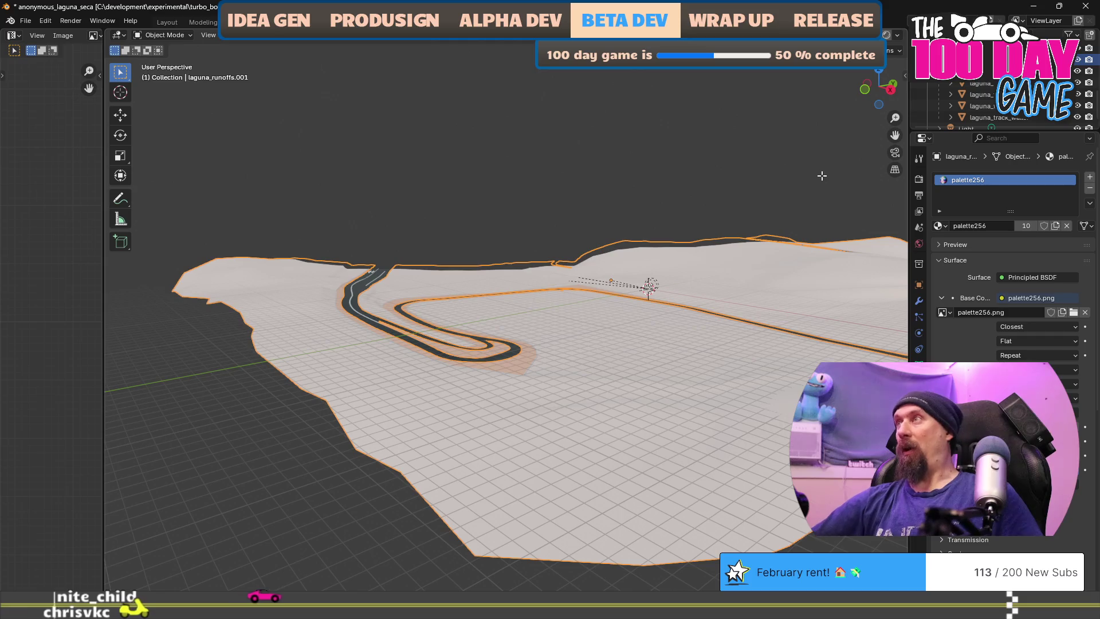
Join the track and track walls into the merged terrain and runoffs mesh
click(981, 94)
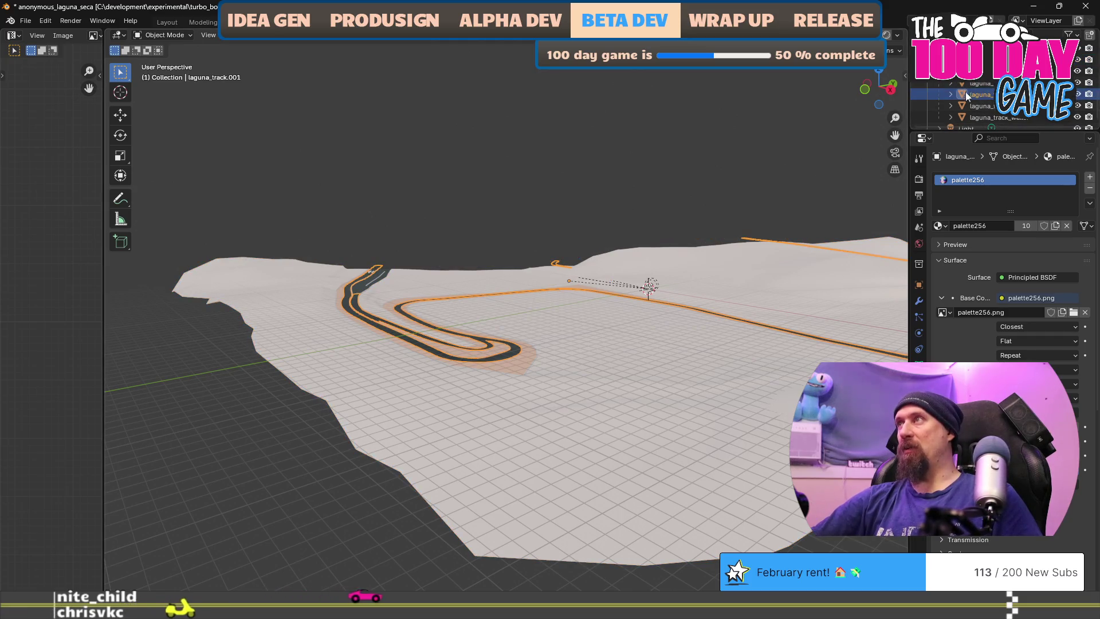
ctrl+click(1011, 119)
ctrl+click(980, 60)
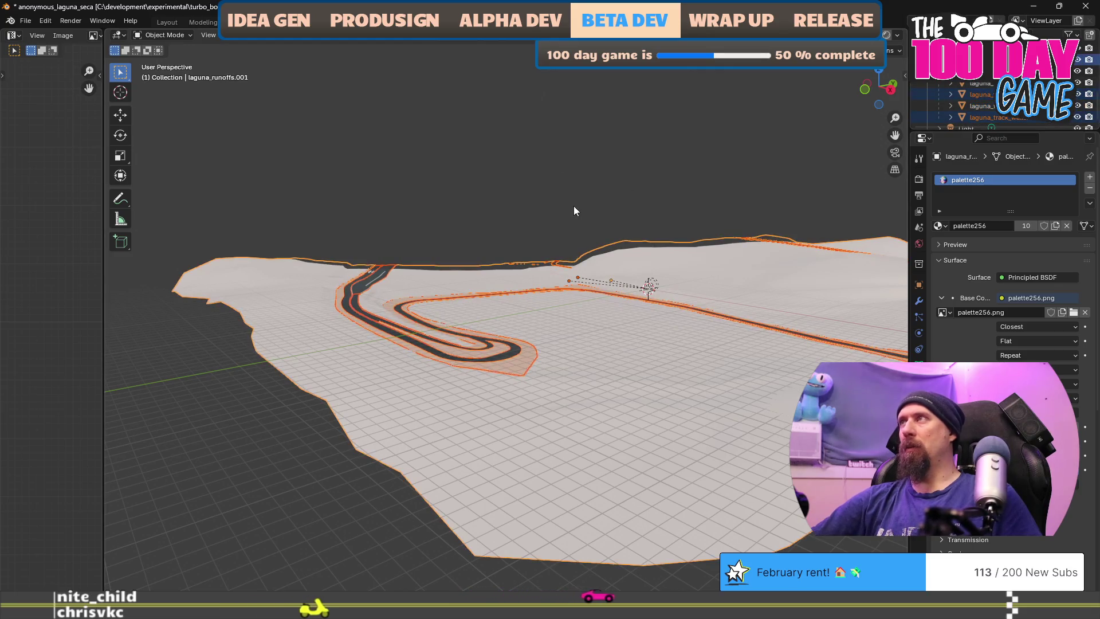
key(ctrl+j)
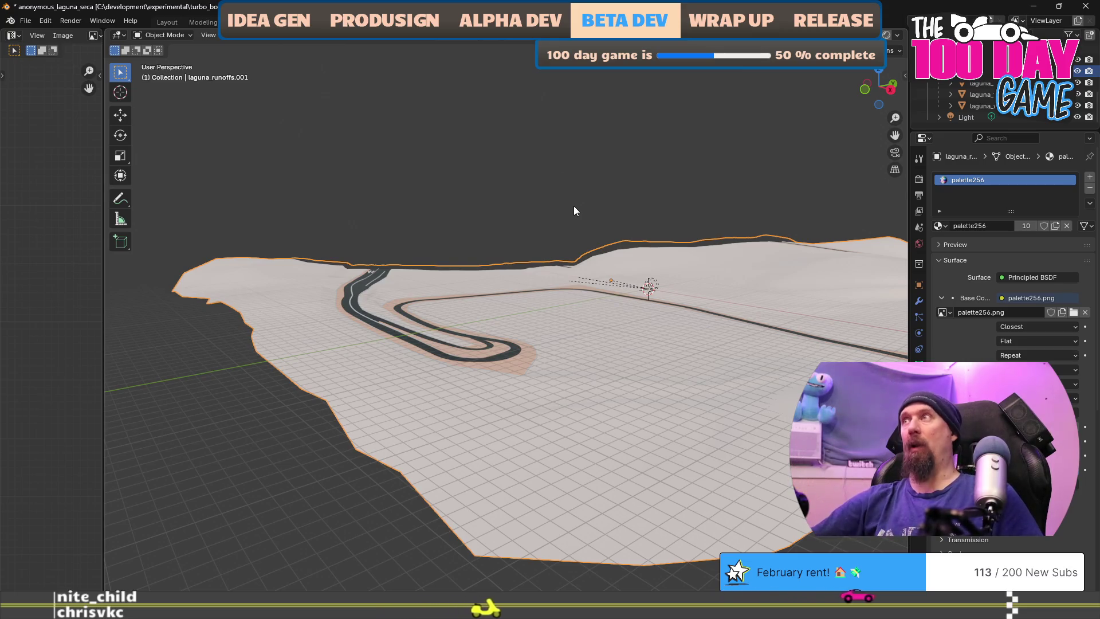
Clear the parent of the joined track mesh, keep it selected, and return to Unity
scroll(1002, 100, up, 1)
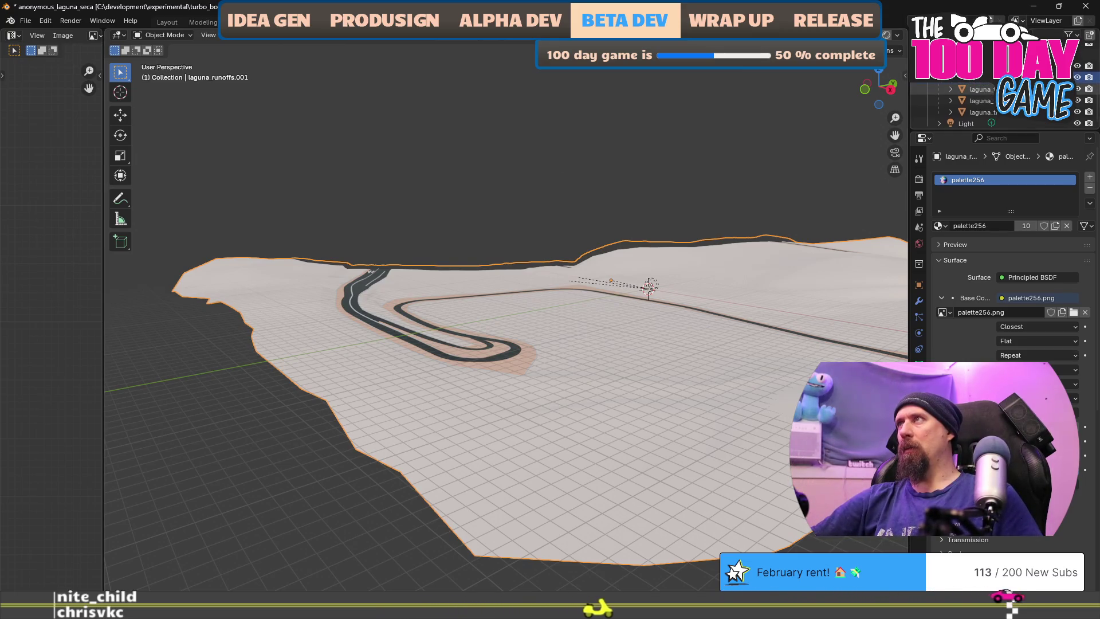
scroll(1002, 100, up, 2)
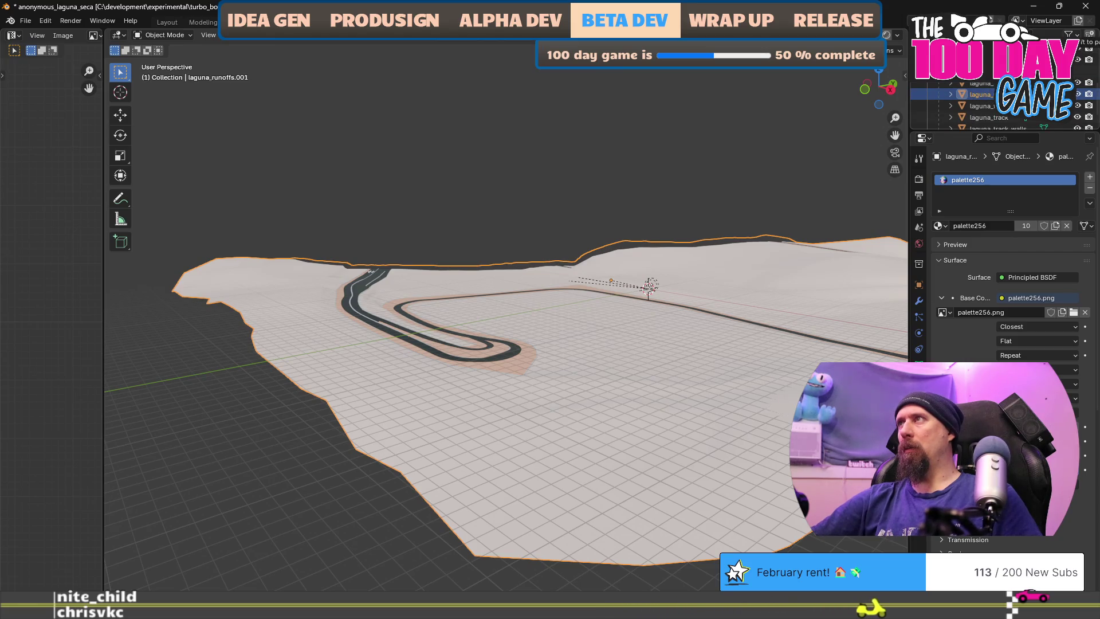
key(alt+p)
click(548, 252)
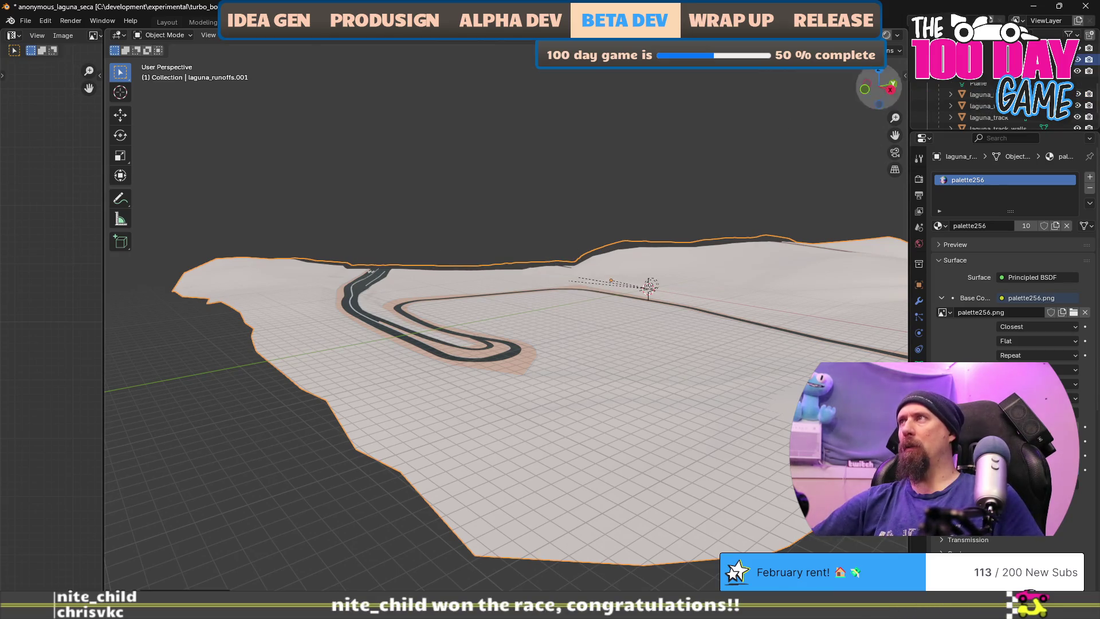
click(979, 71)
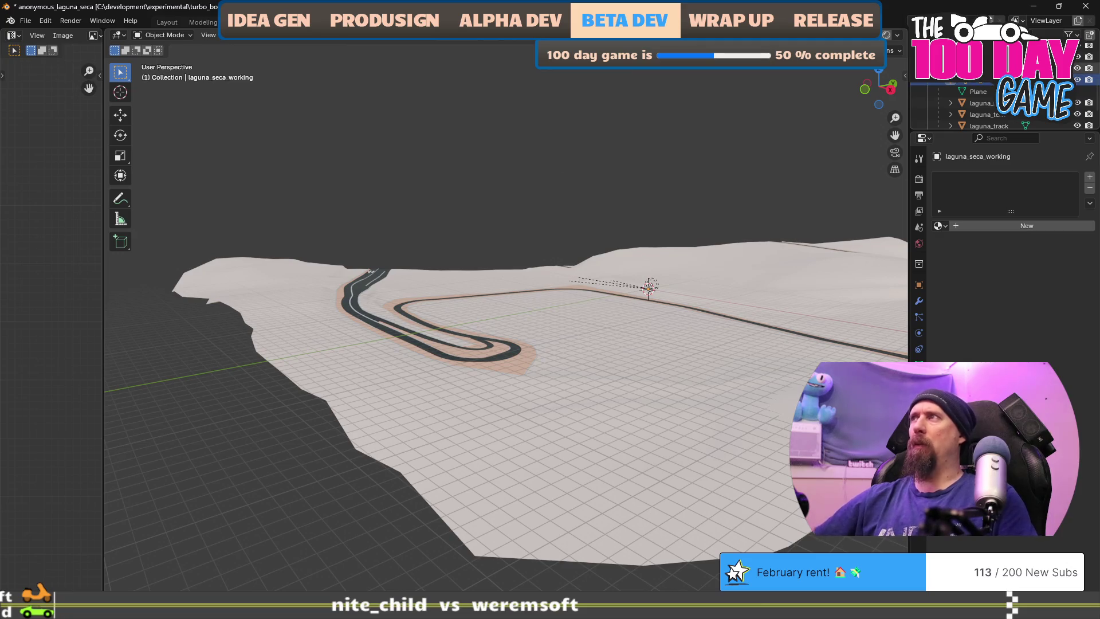
key(ctrl+z)
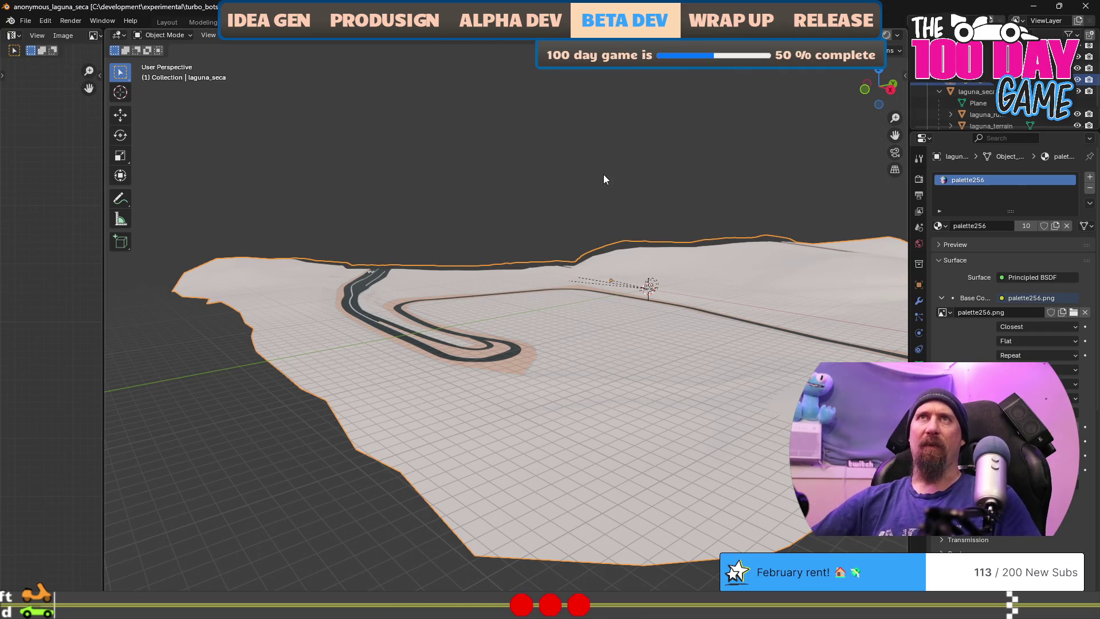
key(alt+Tab)
key(alt+Tab)
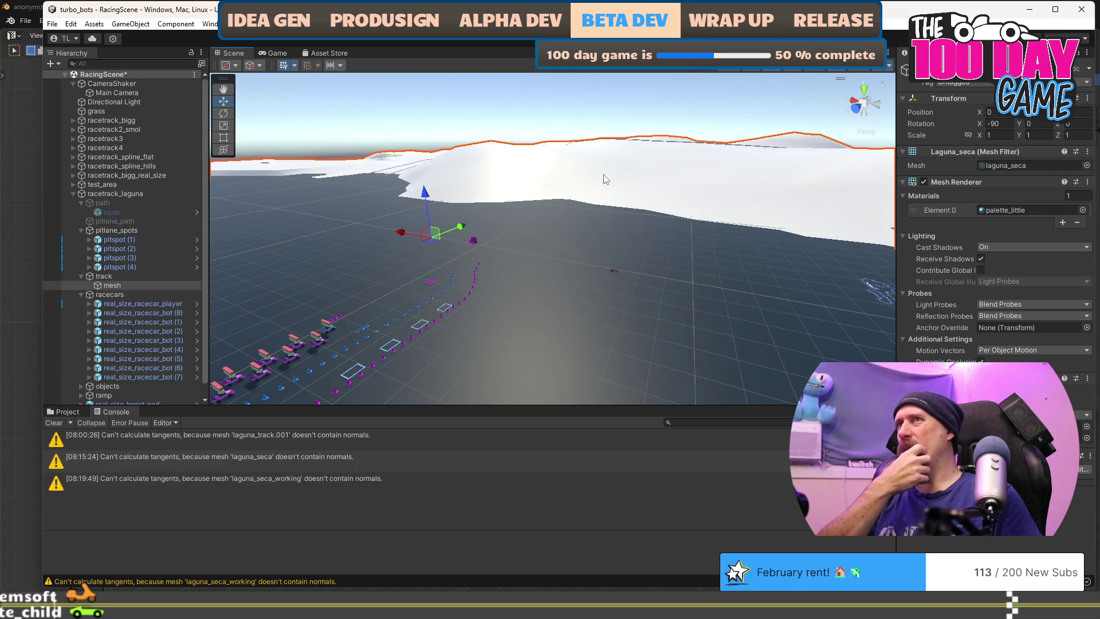
Orbit the Scene view to inspect the imported Laguna Seca mesh up close
mouse_move(653, 228)
mouse_down()
mouse_move(557, 203)
mouse_move(681, 221)
mouse_move(419, 248)
mouse_move(447, 246)
mouse_move(236, 148)
mouse_move(264, 167)
mouse_move(245, 162)
mouse_move(393, 138)
mouse_up()
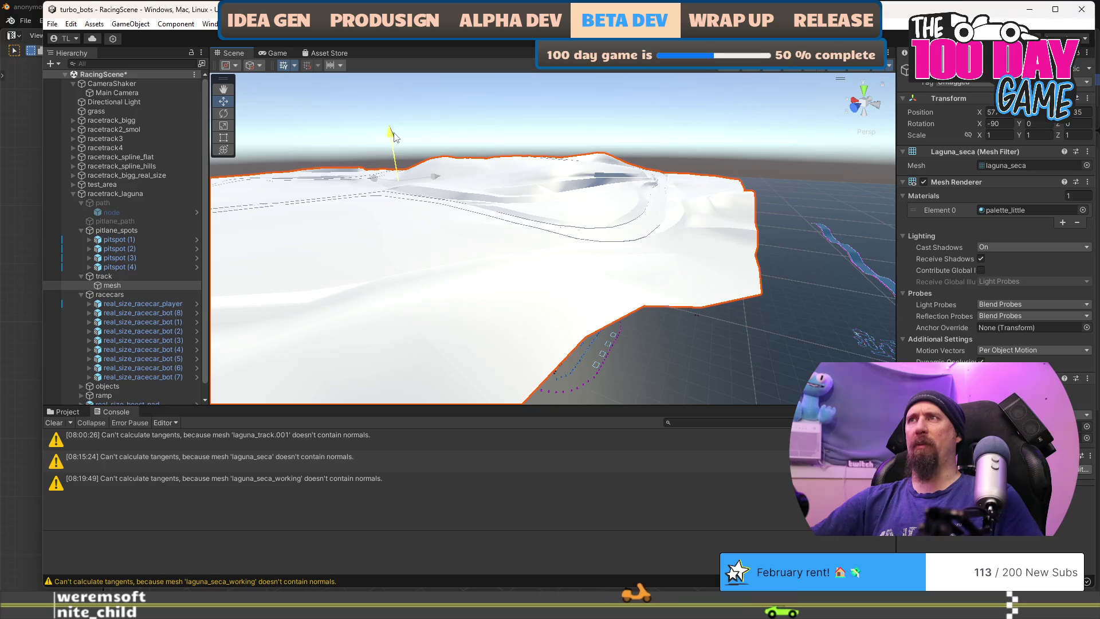
mouse_move(596, 307)
mouse_down()
mouse_move(584, 290)
mouse_move(601, 275)
mouse_move(684, 298)
mouse_move(640, 345)
mouse_up()
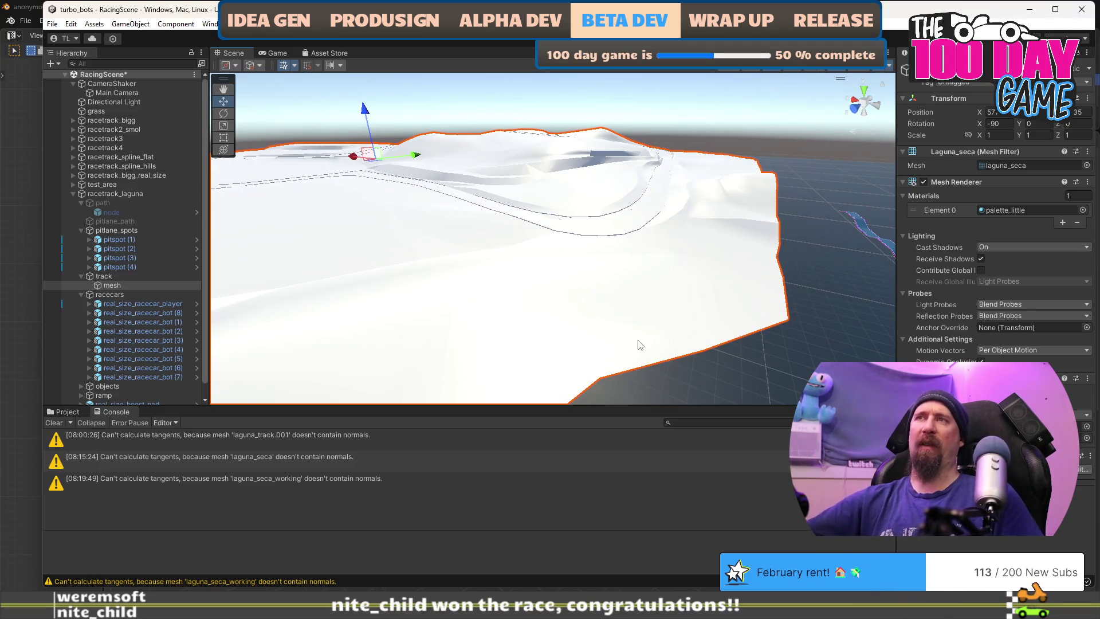
mouse_move(640, 345)
mouse_down()
mouse_move(536, 295)
mouse_move(545, 294)
mouse_move(529, 302)
mouse_up()
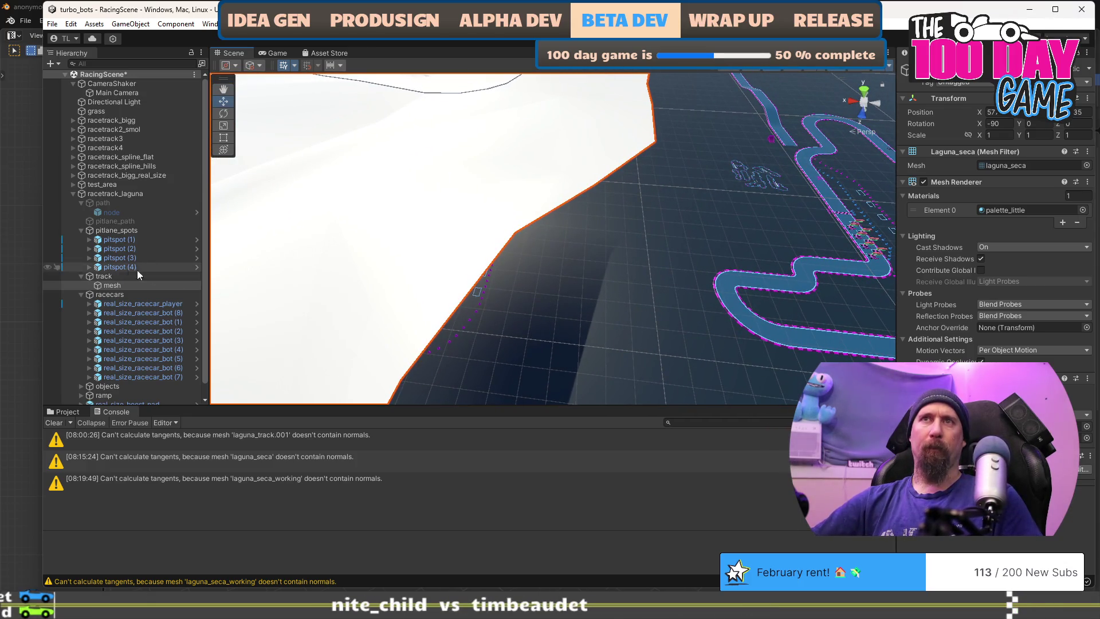
scroll(89, 338, down, 1)
Delete the numbered cone copies under objects through real_size_cone_pink (39)
click(81, 373)
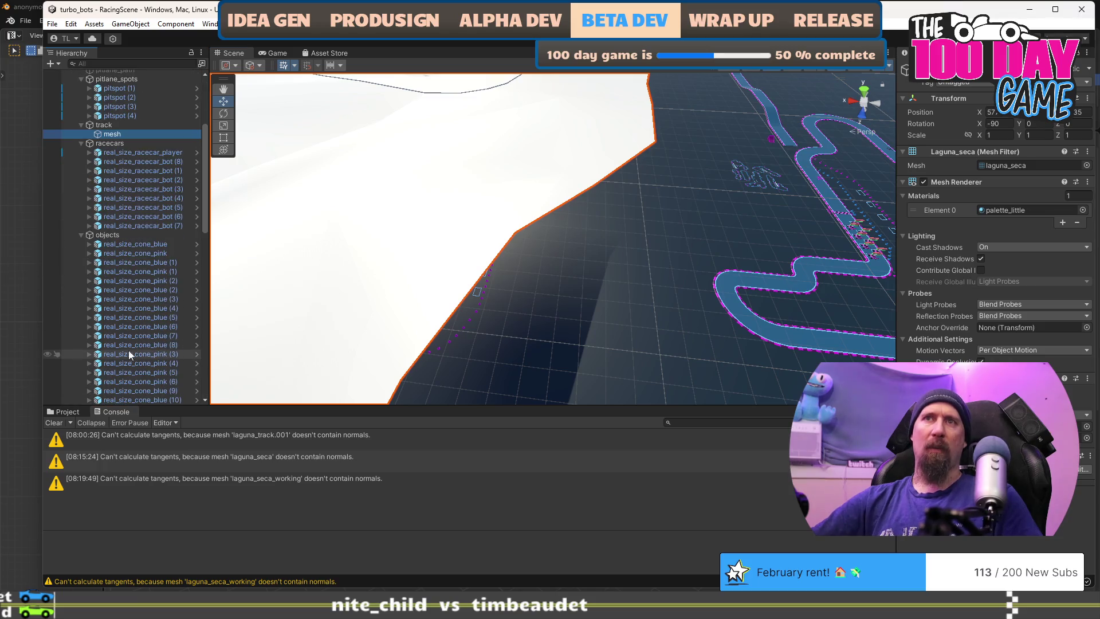
click(146, 262)
scroll(155, 279, down, 5)
scroll(156, 280, down, 8)
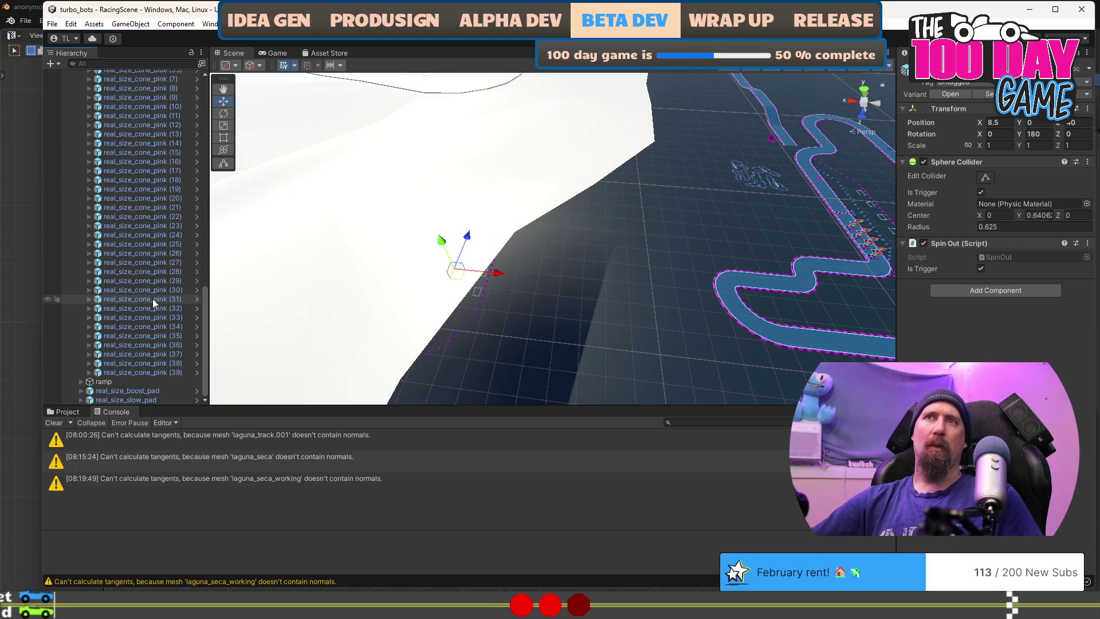
shift+click(164, 373)
key(Delete)
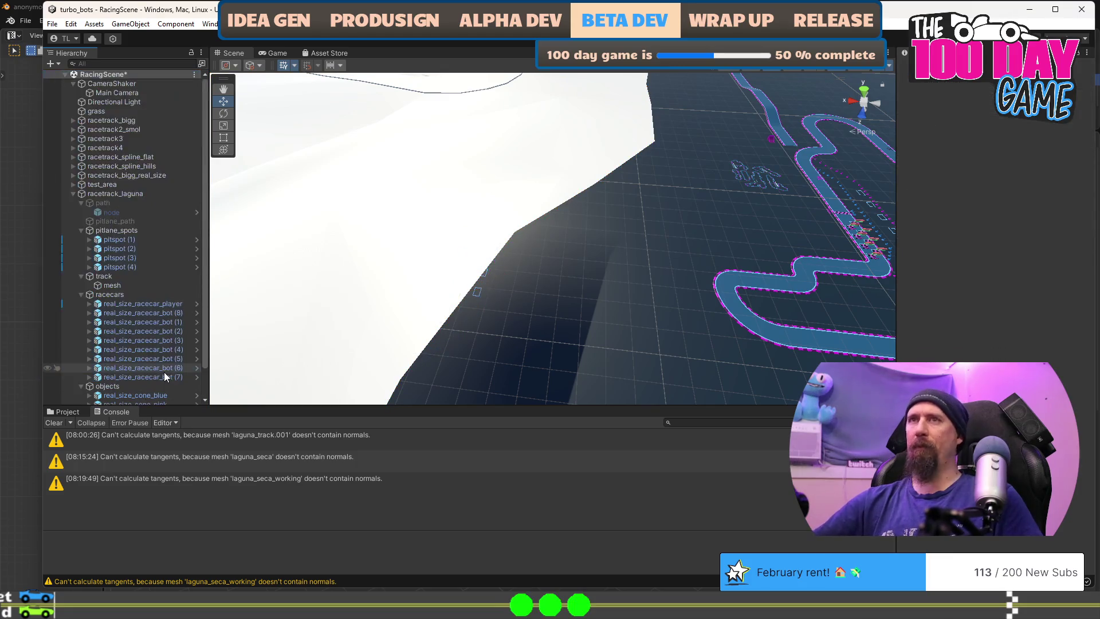
Expand the ramp in the Hierarchy to show its mesh
scroll(166, 366, down, 1)
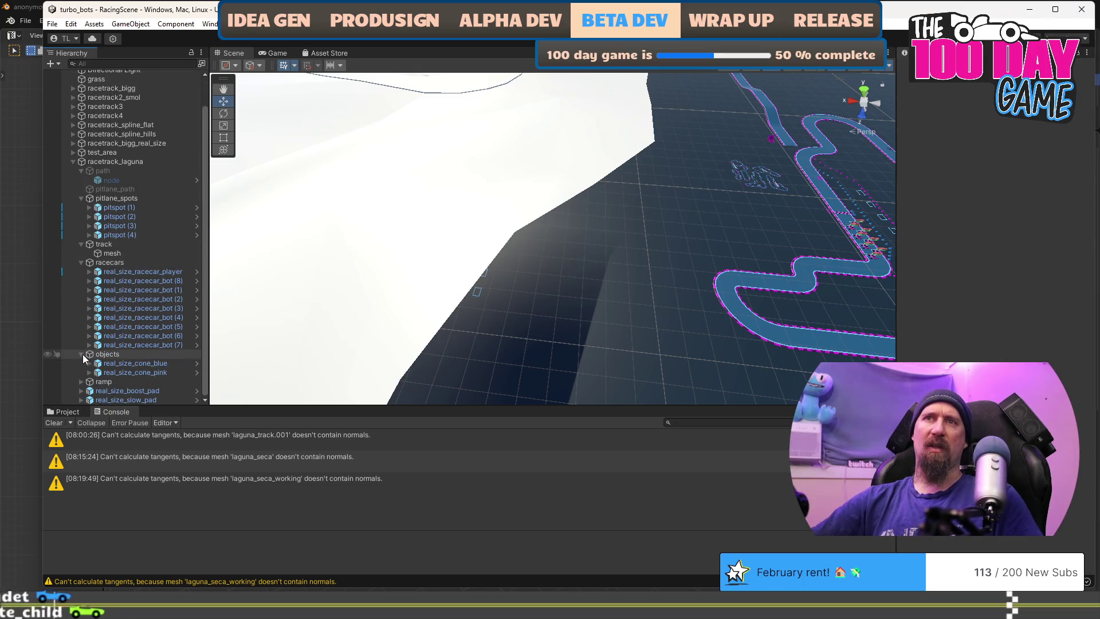
click(81, 381)
scroll(105, 369, down, 1)
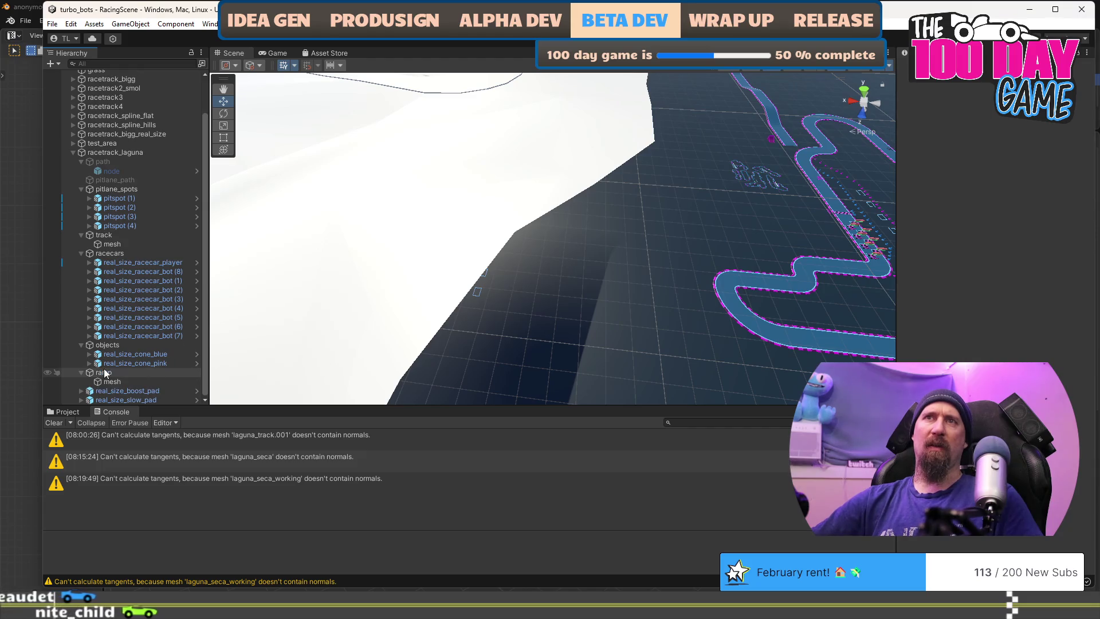
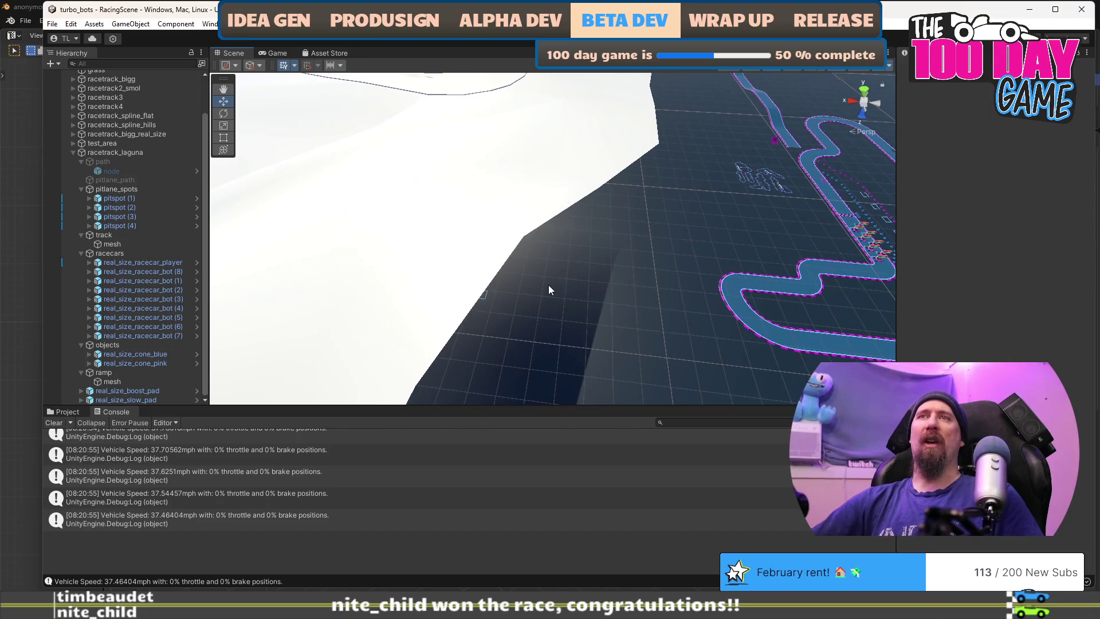
Select real_size_racecar_player through bot (7) in the Hierarchy and frame the track terrain
mouse_move(541, 287)
mouse_down()
mouse_move(540, 263)
mouse_move(492, 246)
mouse_up()
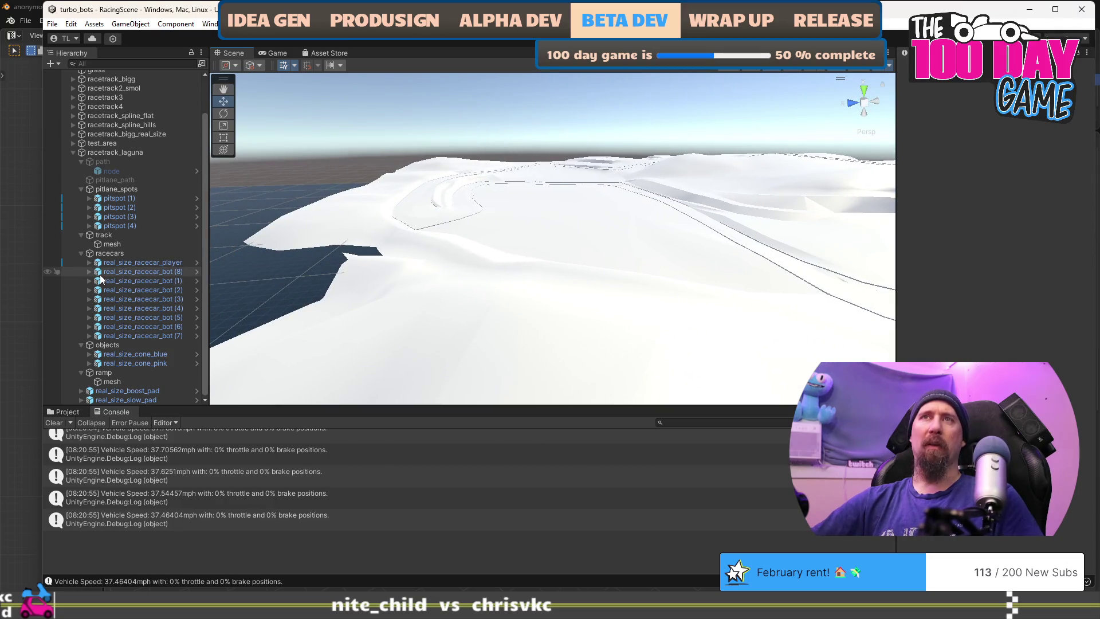
click(147, 262)
shift+click(157, 339)
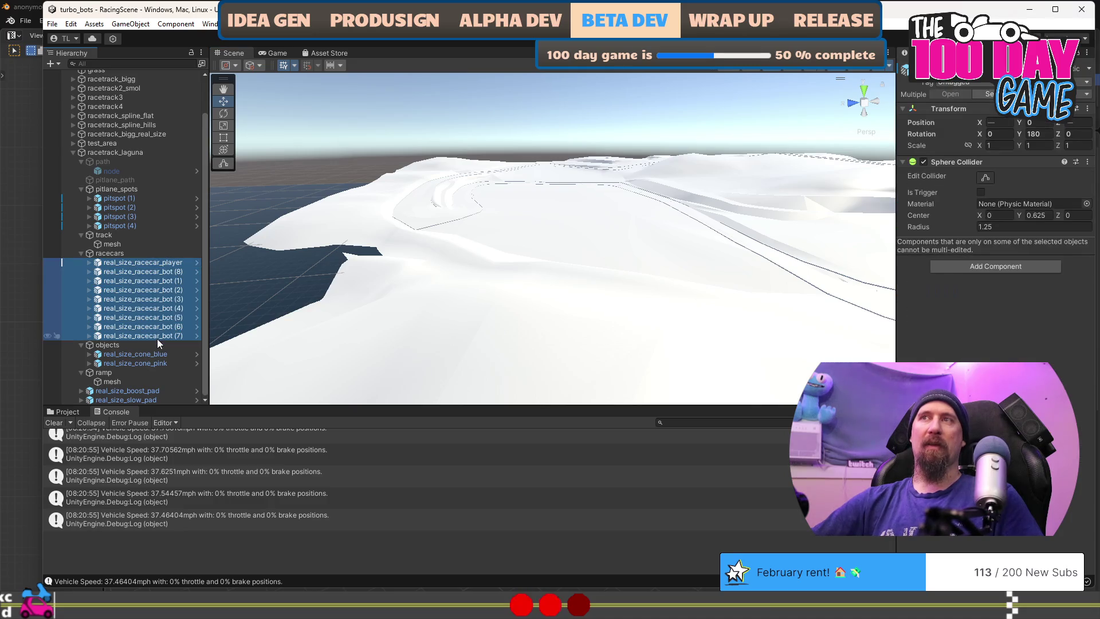
drag(529, 290, 903, 328)
key(f)
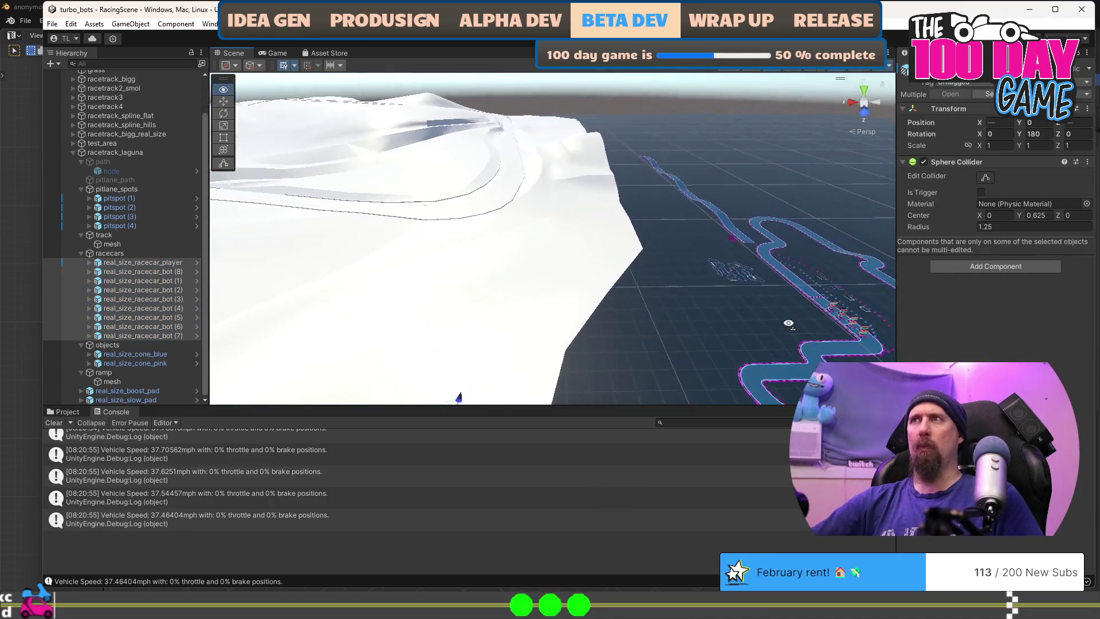
mouse_move(552, 309)
mouse_down()
mouse_move(572, 294)
mouse_move(670, 307)
mouse_move(682, 321)
mouse_move(664, 269)
mouse_move(677, 288)
mouse_move(317, 252)
mouse_up()
Drag the nine selected racecars onto the upper-left curve of the track, Y at 17.1
key(f)
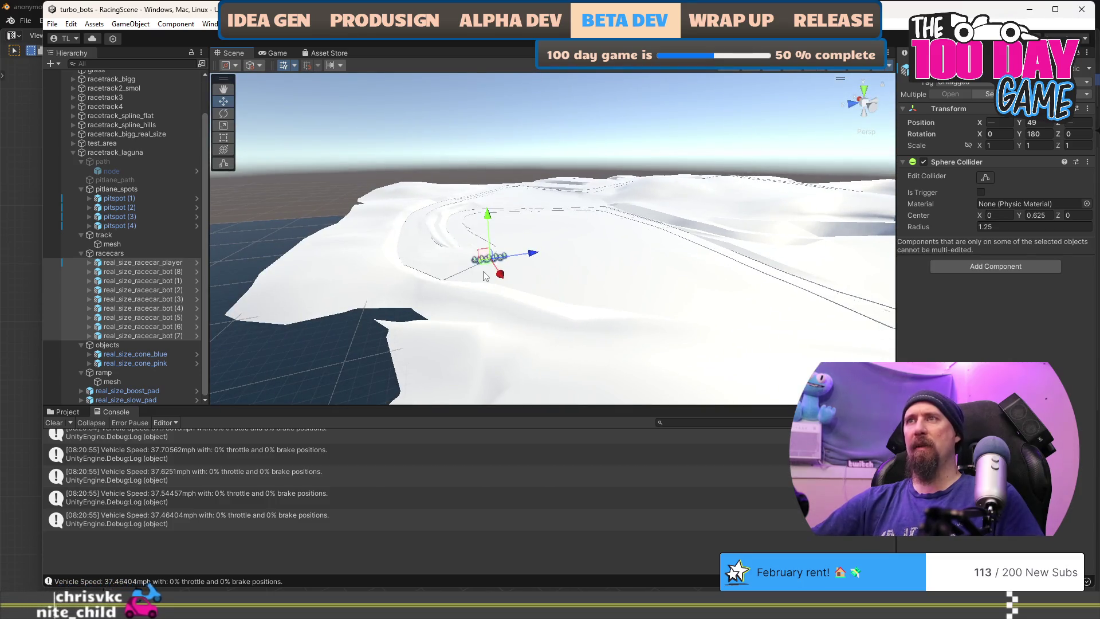
drag(486, 260, 426, 221)
key(f)
scroll(462, 213, down, 2)
drag(459, 208, 645, 337)
scroll(645, 337, down, 5)
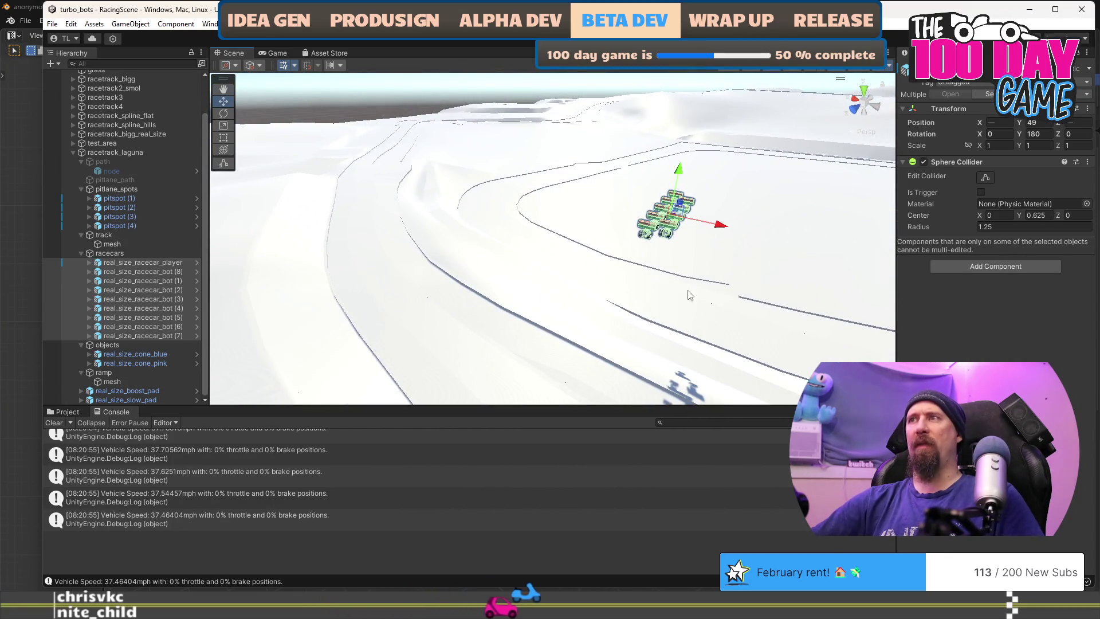
mouse_move(676, 223)
mouse_down()
mouse_move(390, 166)
mouse_move(395, 175)
mouse_move(369, 155)
mouse_move(378, 215)
mouse_up()
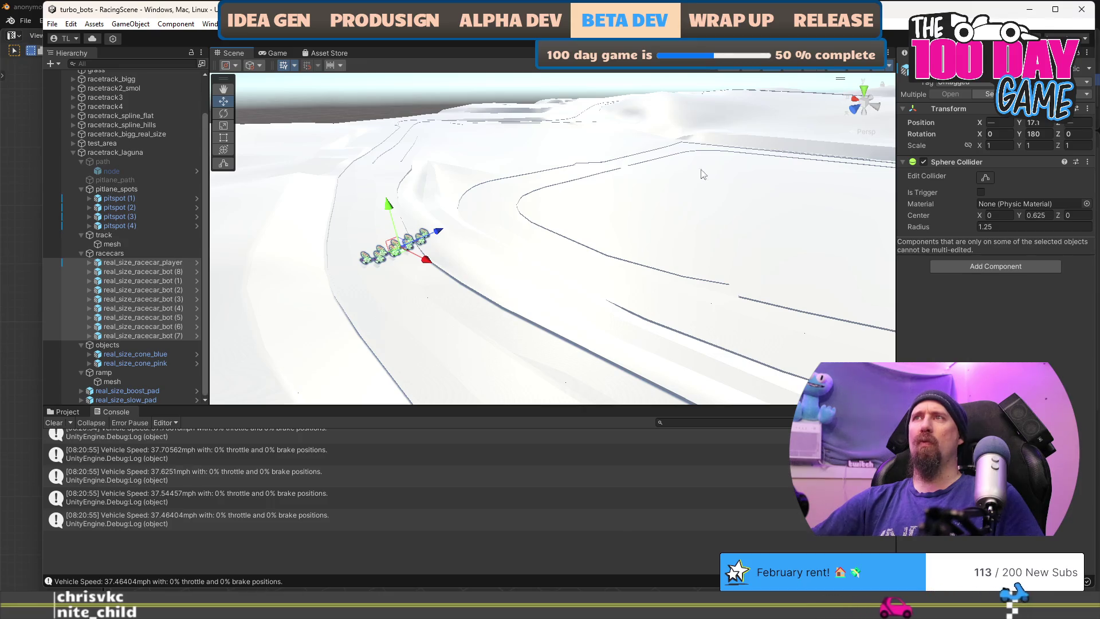
mouse_move(579, 228)
mouse_down()
mouse_move(679, 223)
mouse_move(455, 226)
mouse_up()
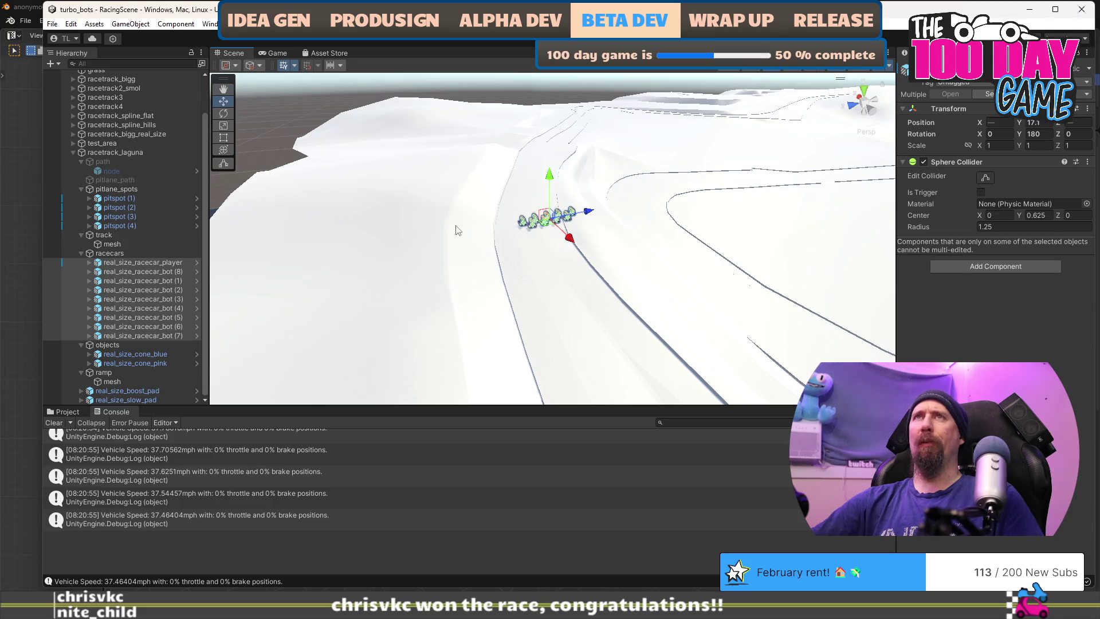
drag(680, 255, 651, 224)
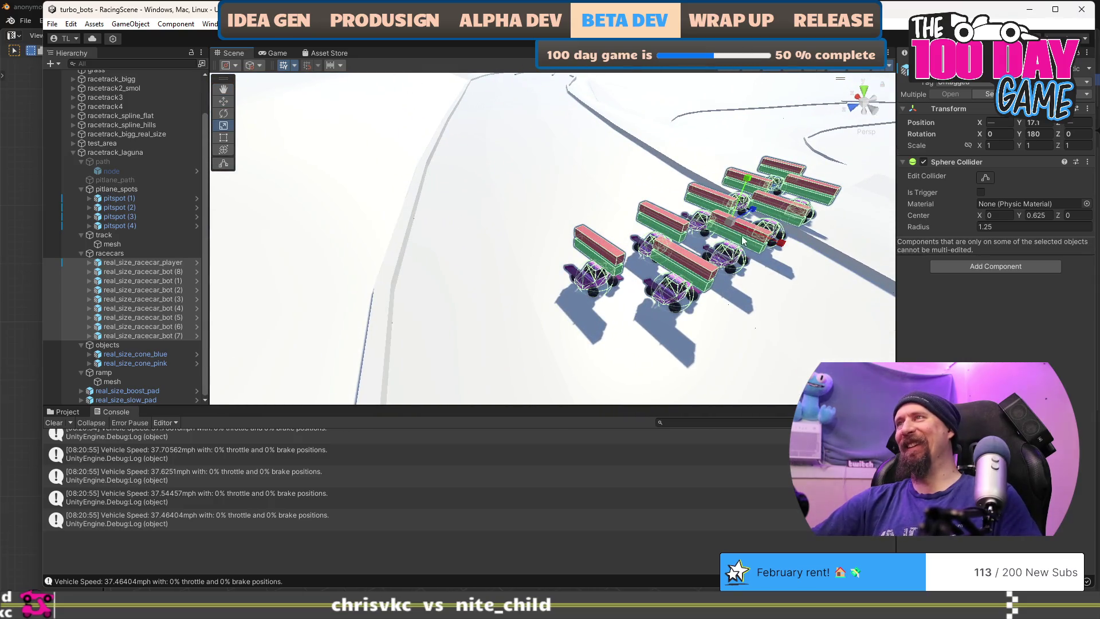
Turn the racecar group to about 289° around Y, frame them, and select the track mesh
mouse_move(749, 252)
mouse_down()
mouse_move(575, 221)
mouse_move(547, 179)
mouse_up()
mouse_move(651, 230)
mouse_down()
mouse_move(605, 282)
mouse_move(734, 213)
mouse_up()
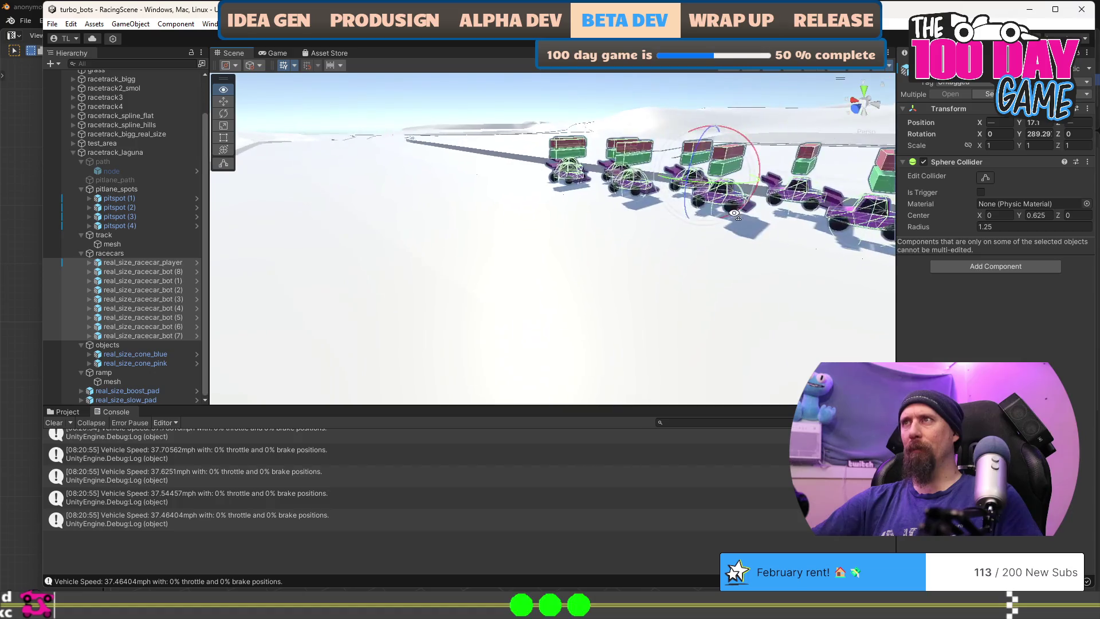
key(w)
key(f)
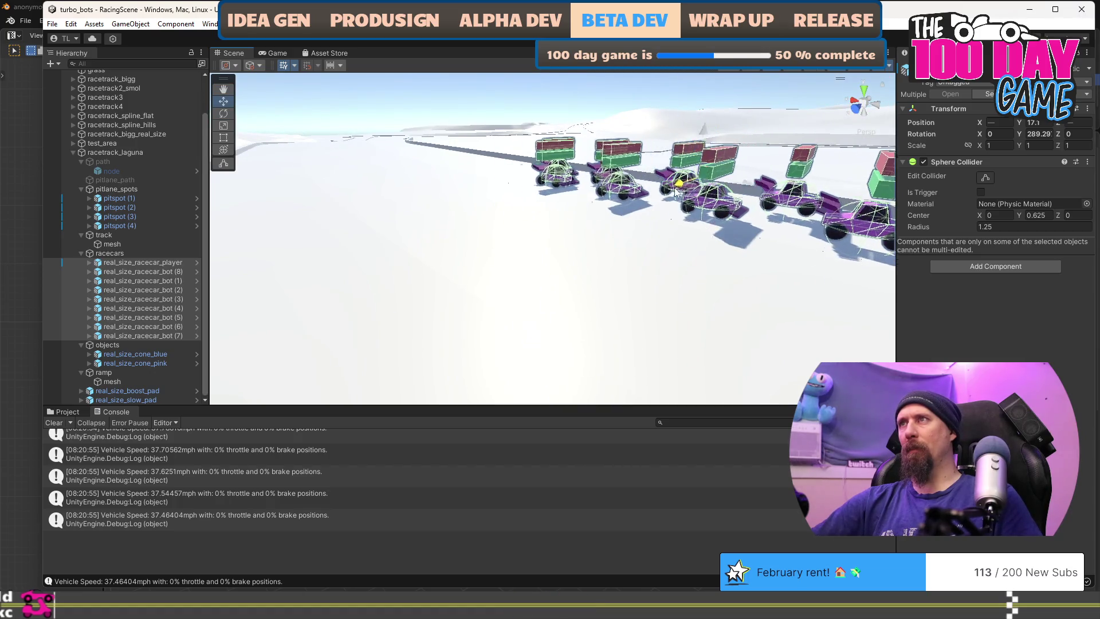
click(441, 276)
mouse_move(441, 276)
mouse_down()
mouse_move(356, 216)
mouse_move(596, 248)
mouse_move(704, 244)
mouse_move(687, 322)
mouse_move(728, 295)
mouse_move(592, 271)
mouse_move(598, 328)
mouse_move(596, 292)
mouse_up()
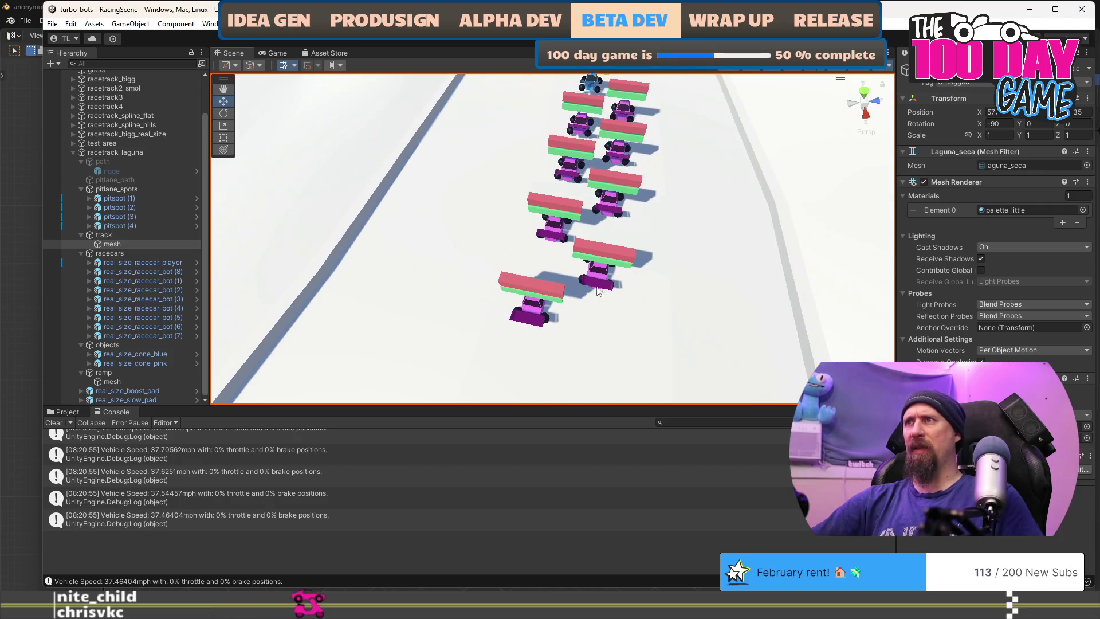
key(alt+Tab)
Zoom in on the start/finish line and enter Edit Mode on the track mesh
right_click(569, 341)
mouse_move(572, 299)
mouse_down()
mouse_move(736, 322)
mouse_move(642, 351)
mouse_up()
scroll(642, 350, up, 5)
scroll(606, 411, up, 3)
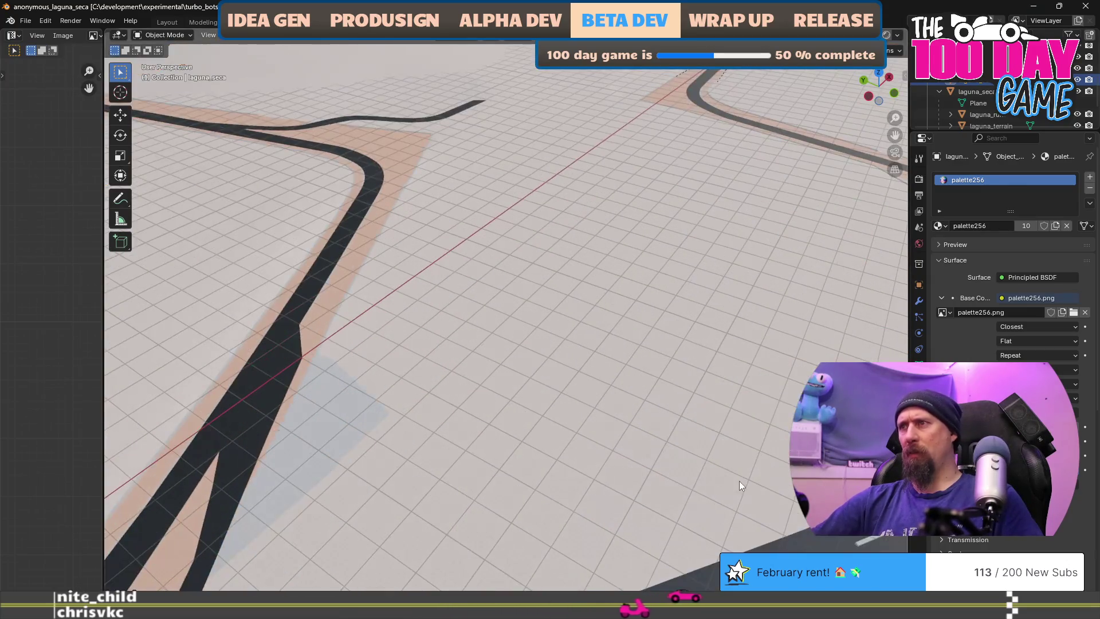
scroll(697, 438, up, 2)
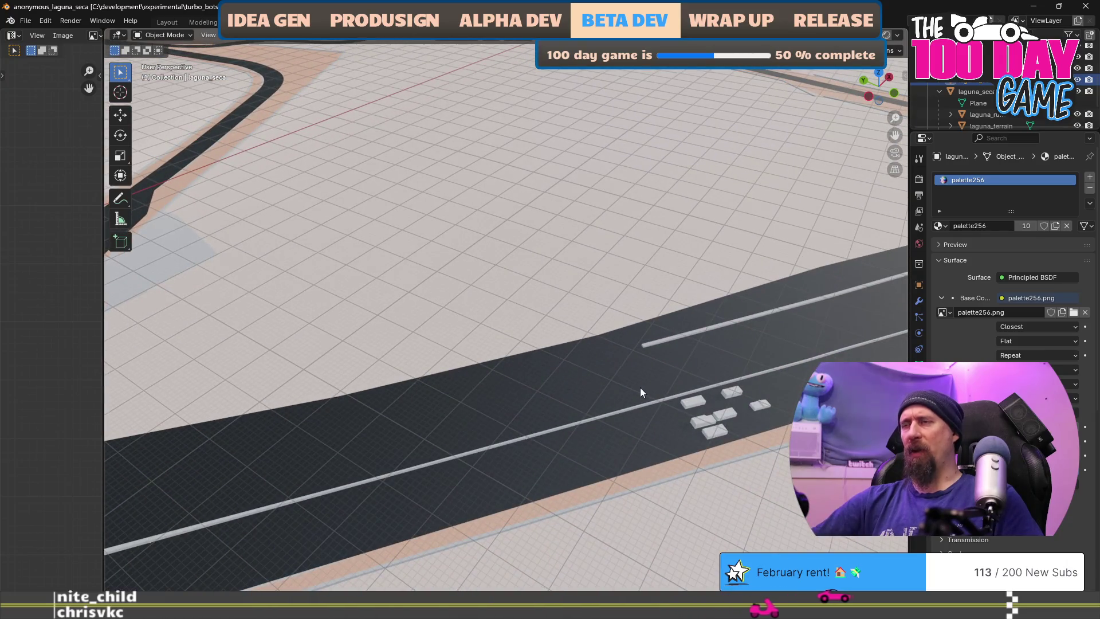
scroll(640, 387, down, 5)
mouse_move(707, 332)
mouse_down()
mouse_move(516, 386)
mouse_move(607, 358)
mouse_up()
scroll(437, 403, up, 5)
scroll(539, 395, down, 5)
click(556, 352)
key(Tab)
Merge the lane-marking outline's overlapping vertices with Merge By Distance
scroll(346, 375, up, 3)
scroll(345, 375, up, 2)
scroll(575, 255, up, 6)
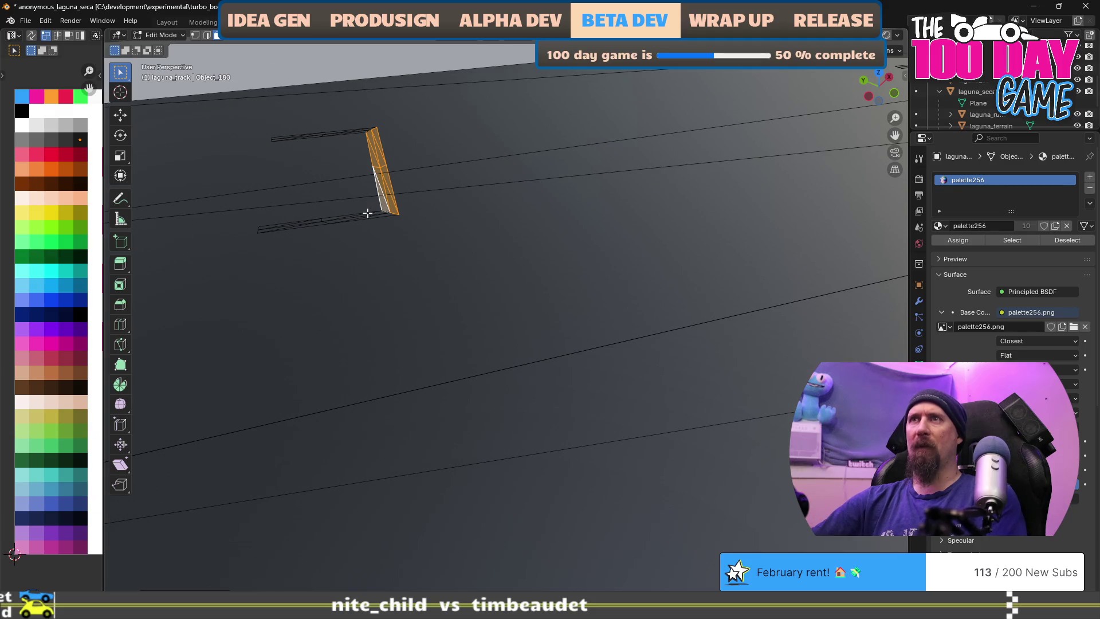
key(l)
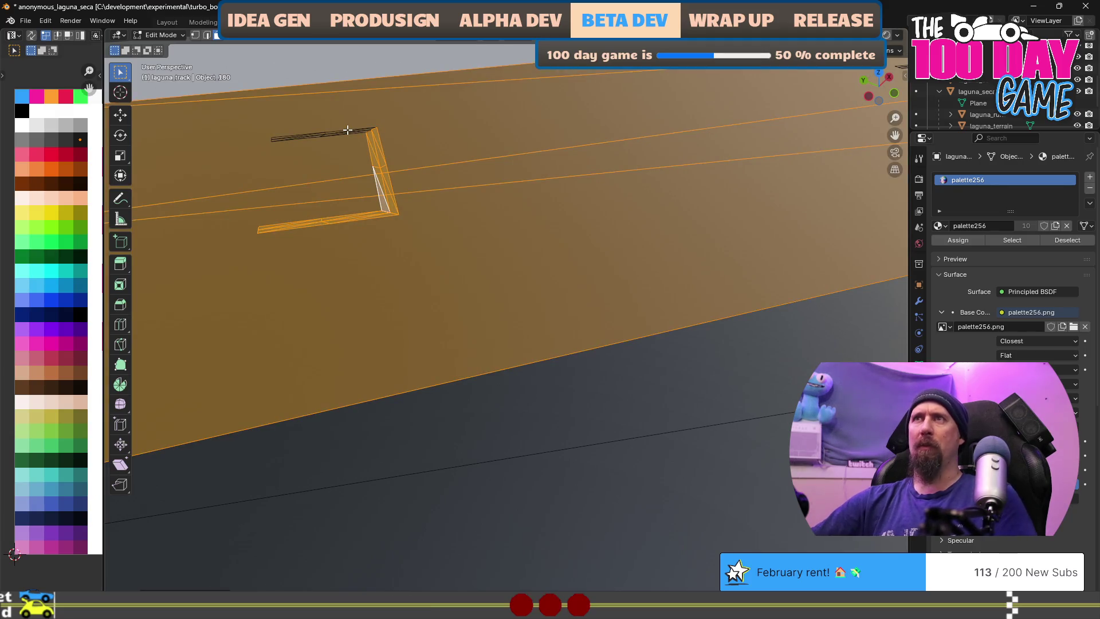
key(ctrl+z)
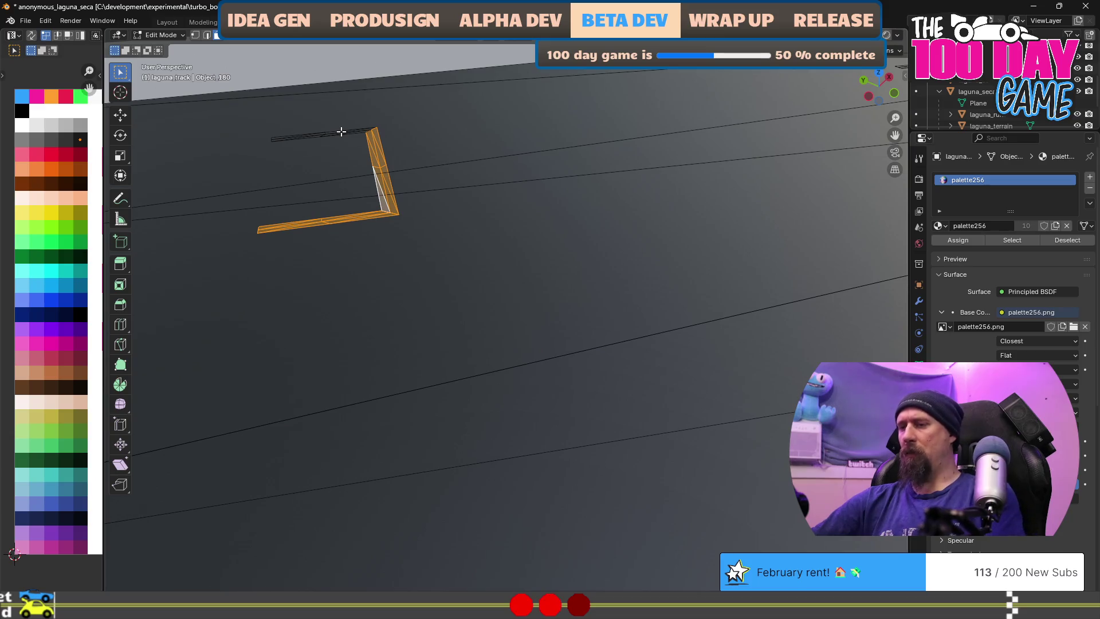
key(ctrl+l)
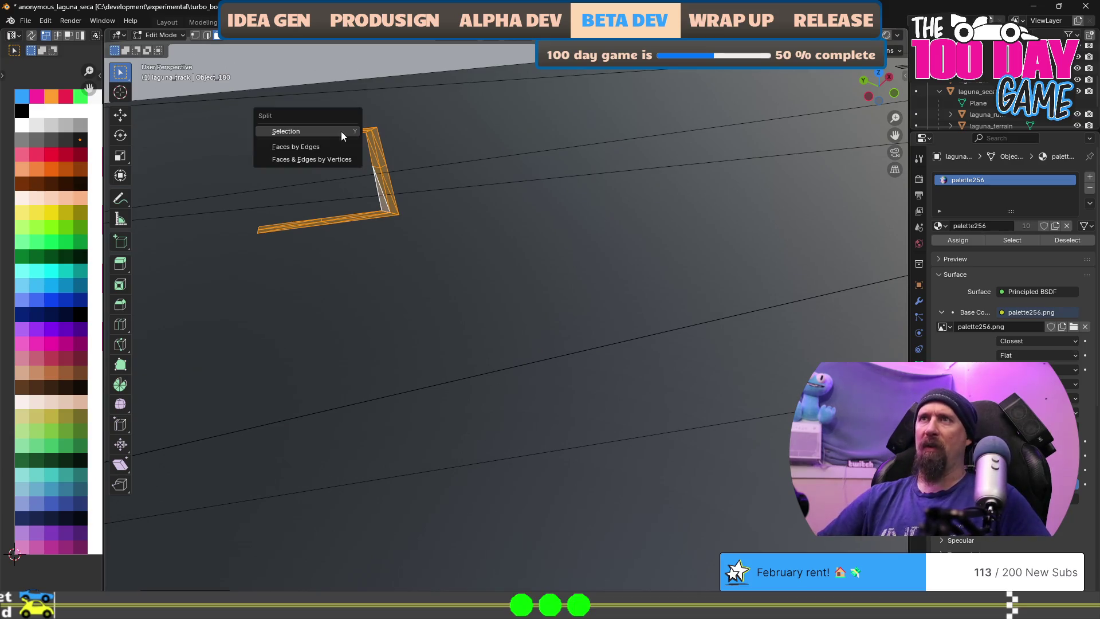
key(Escape)
key(m)
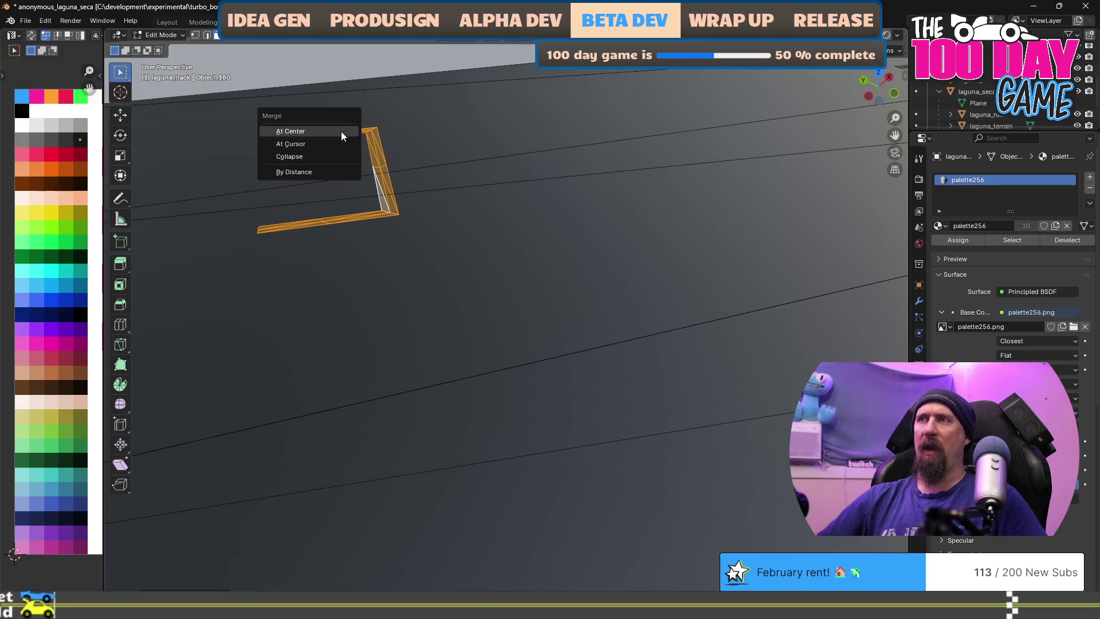
click(322, 172)
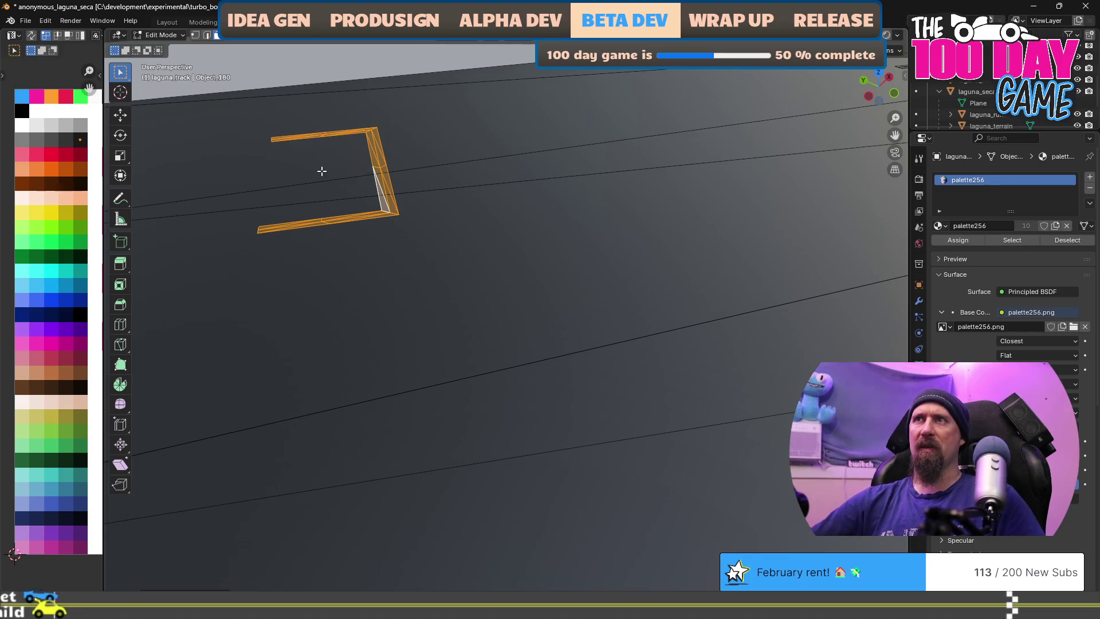
Return the track to Object Mode and exit local view to show the full scene
key(alt+a)
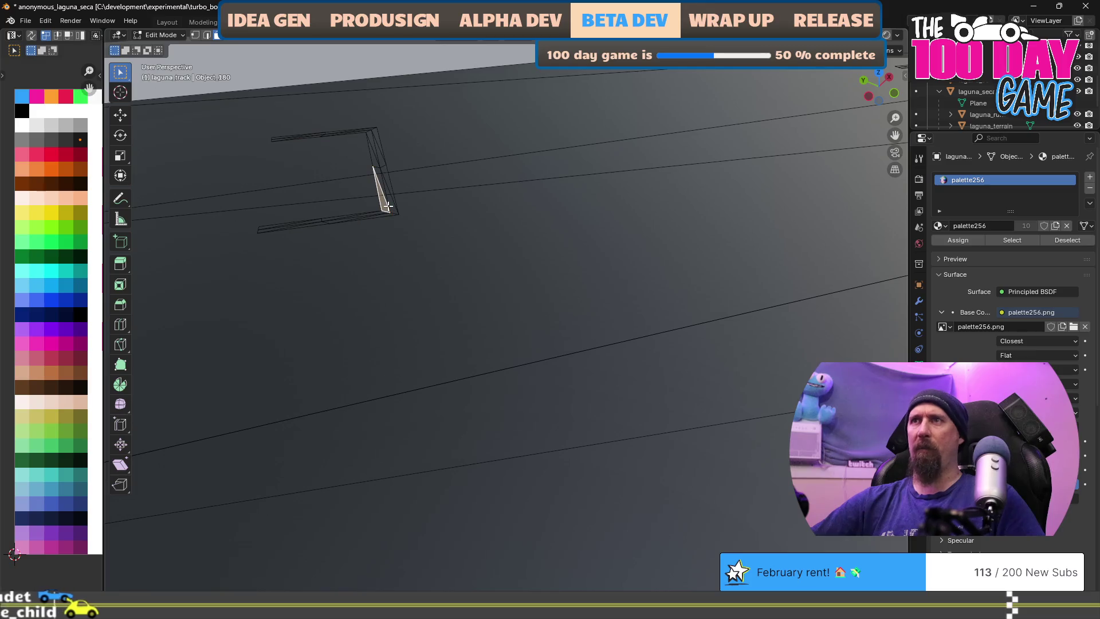
key(a)
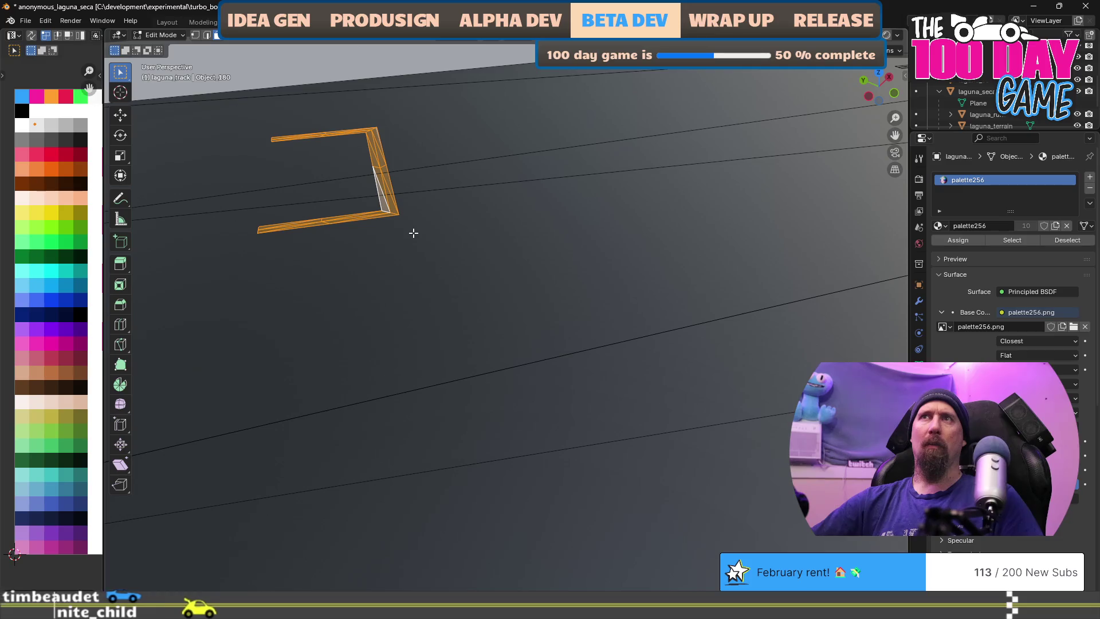
key(Tab)
key(slash)
scroll(352, 285, up, 5)
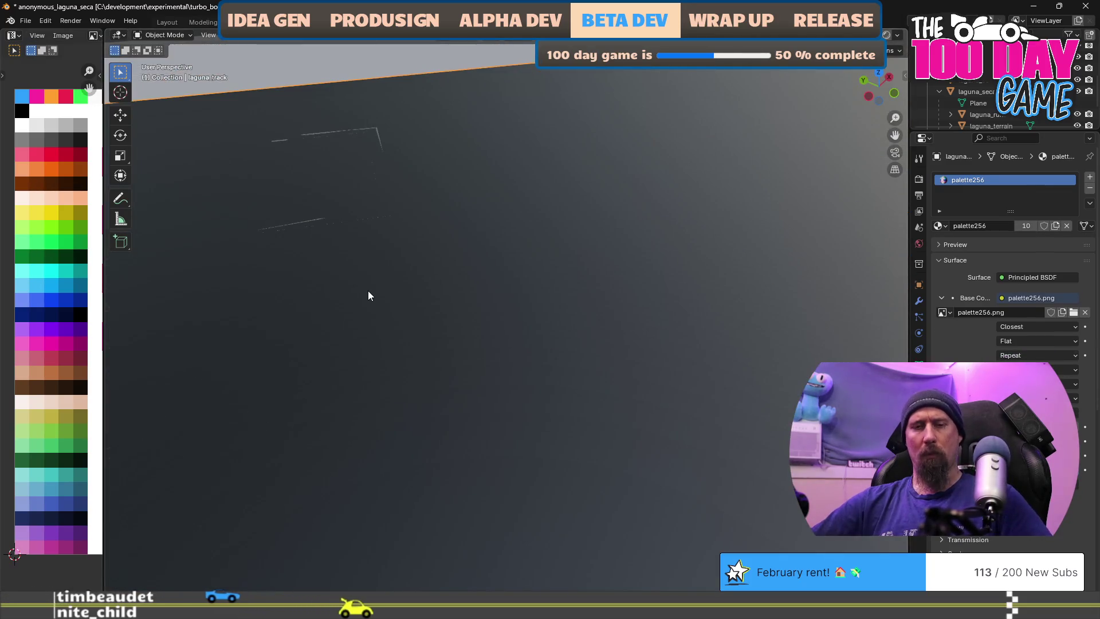
Show the upper laguna_seca object and hide the lower laguna_seca copy in the Outliner
key(KP_Decimal)
drag(401, 405, 460, 414)
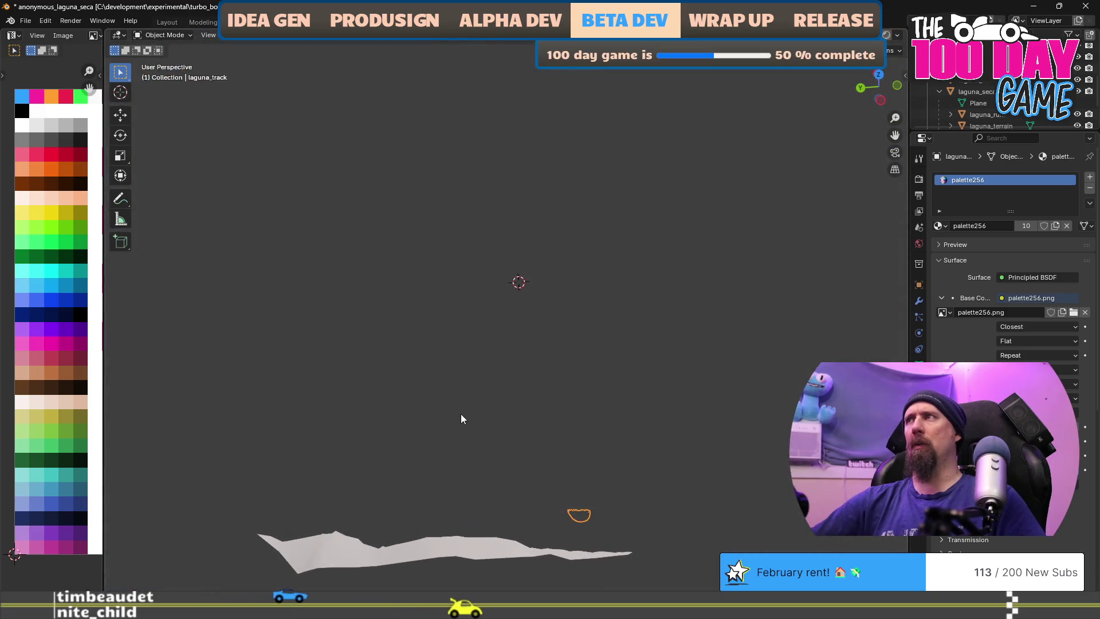
scroll(481, 454, up, 8)
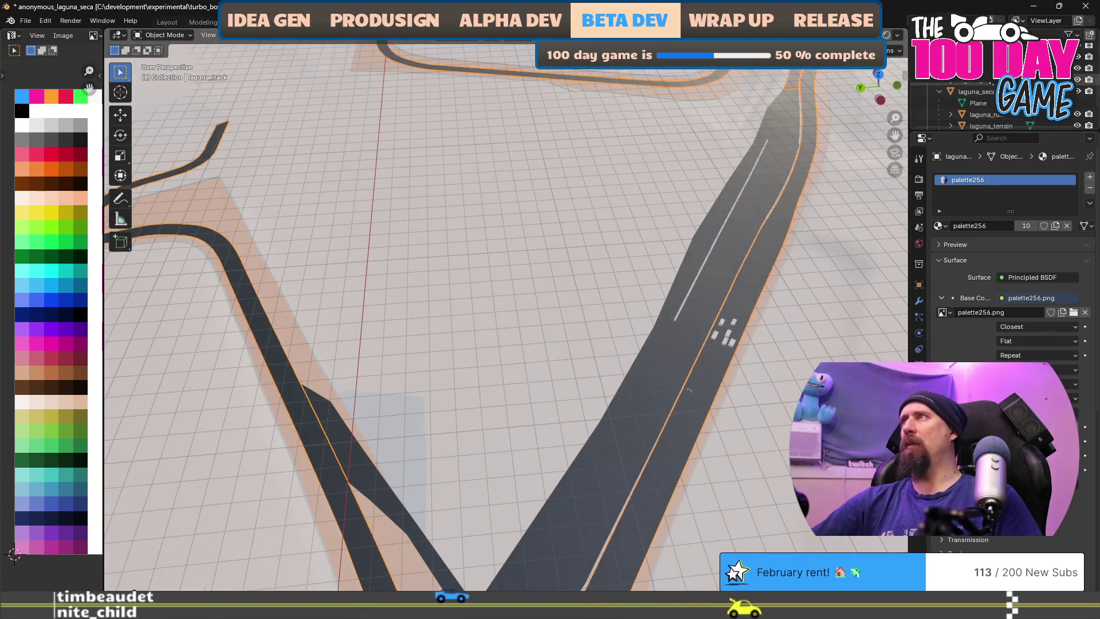
scroll(988, 108, down, 3)
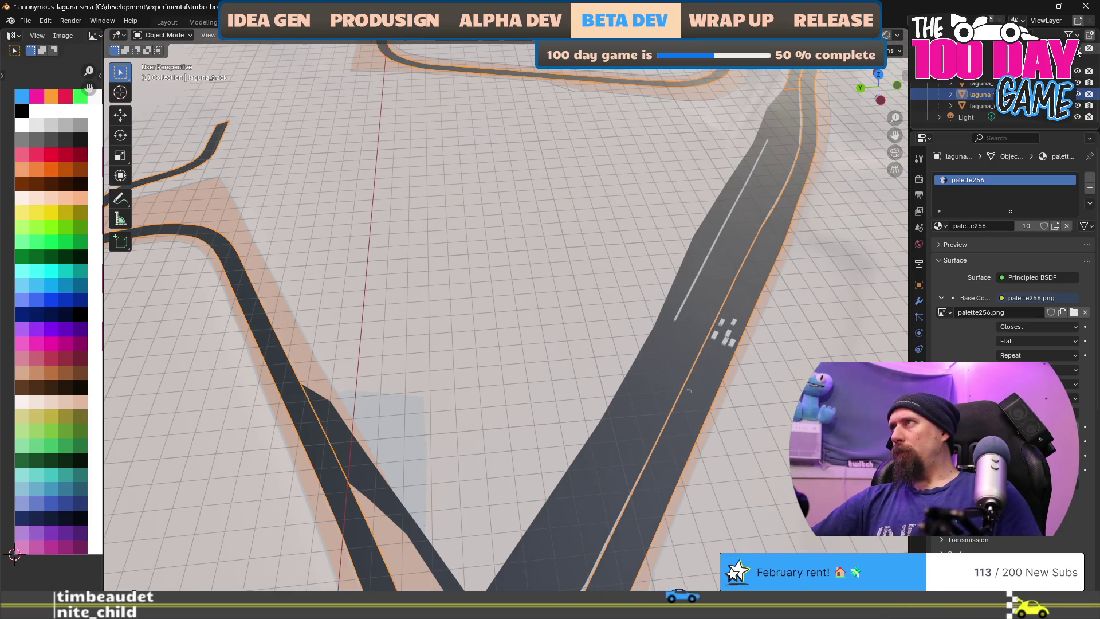
scroll(988, 103, up, 2)
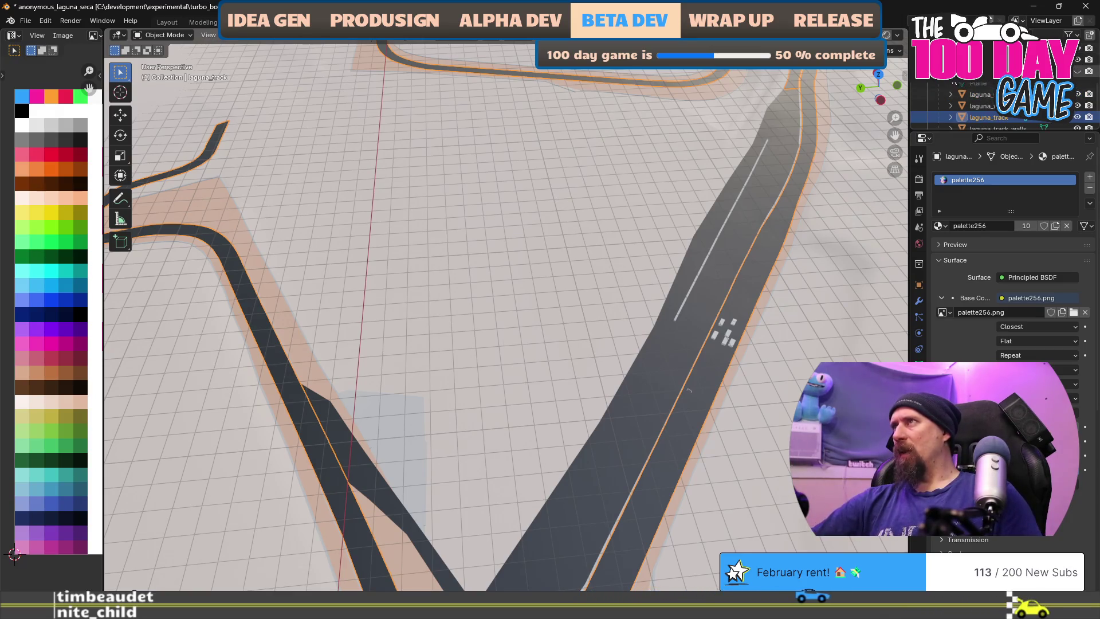
scroll(987, 106, down, 3)
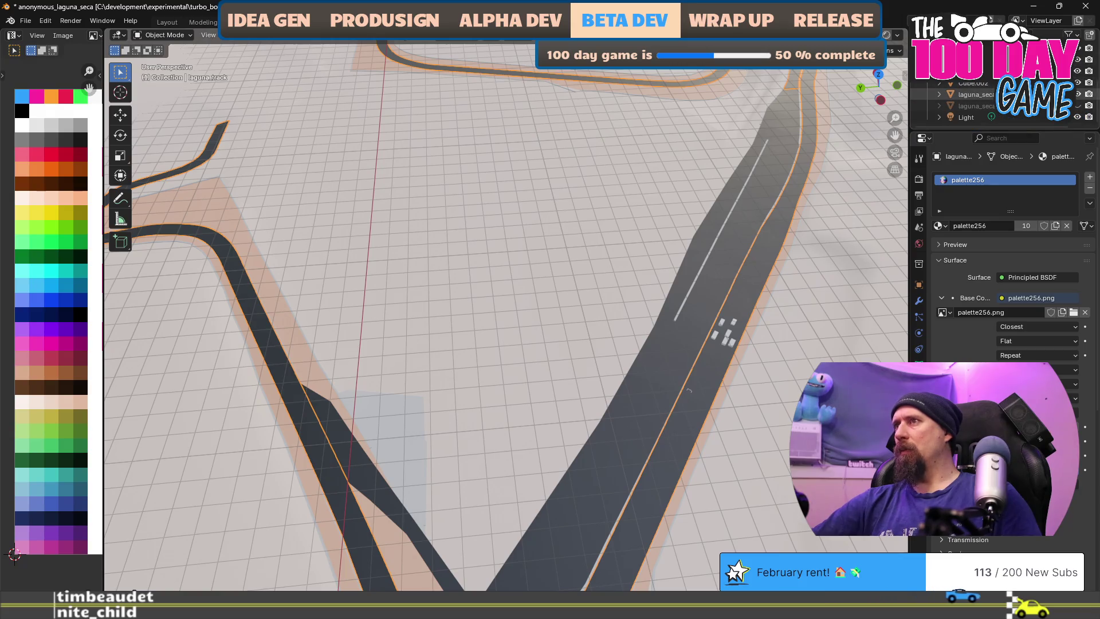
click(1077, 95)
click(1077, 106)
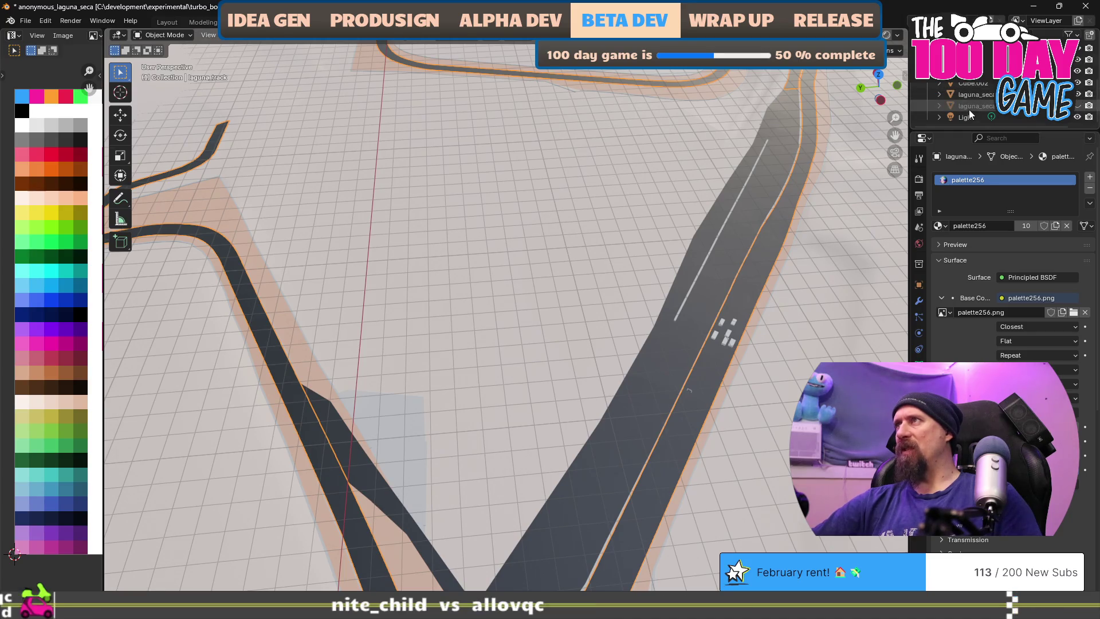
Hide laguna_track, briefly toggling the track mesh to compare the road
scroll(985, 106, down, 2)
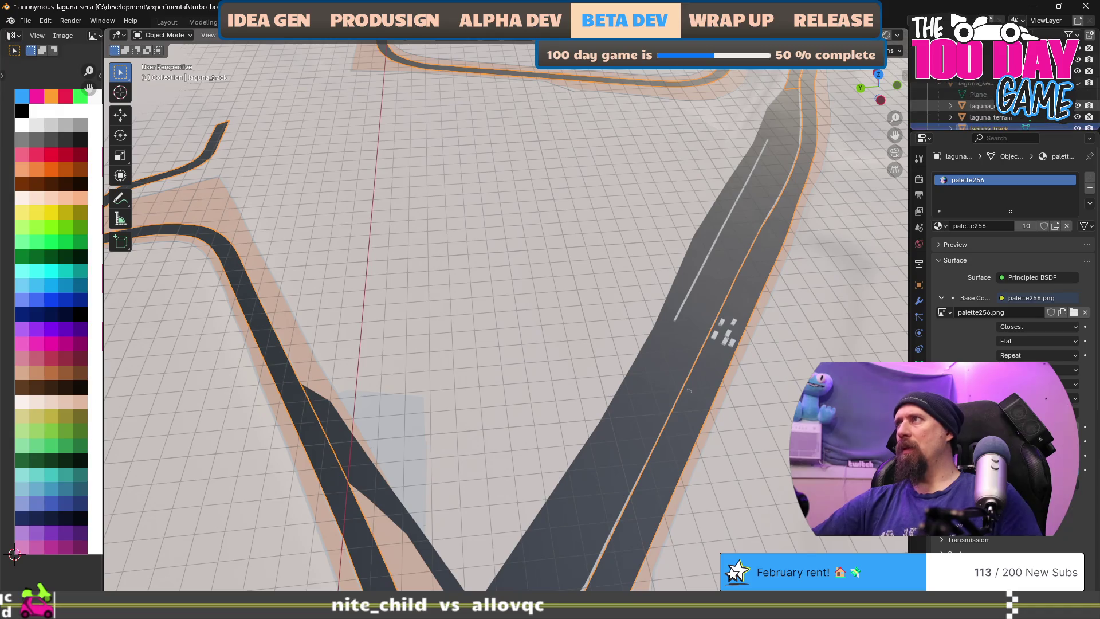
scroll(1080, 109, down, 2)
click(1077, 106)
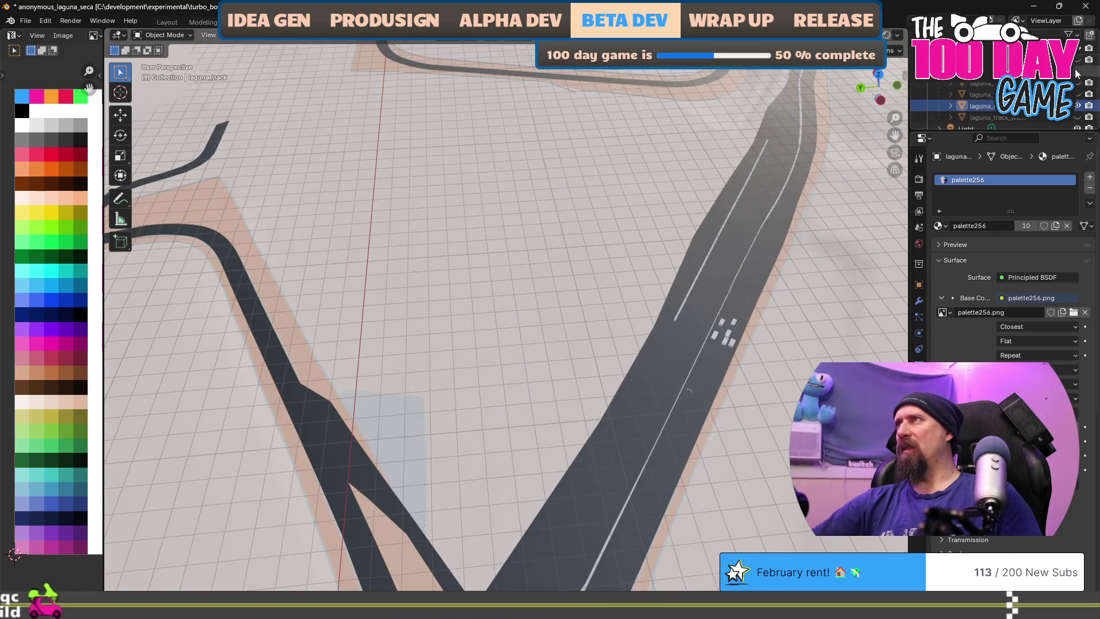
click(1081, 106)
click(1080, 105)
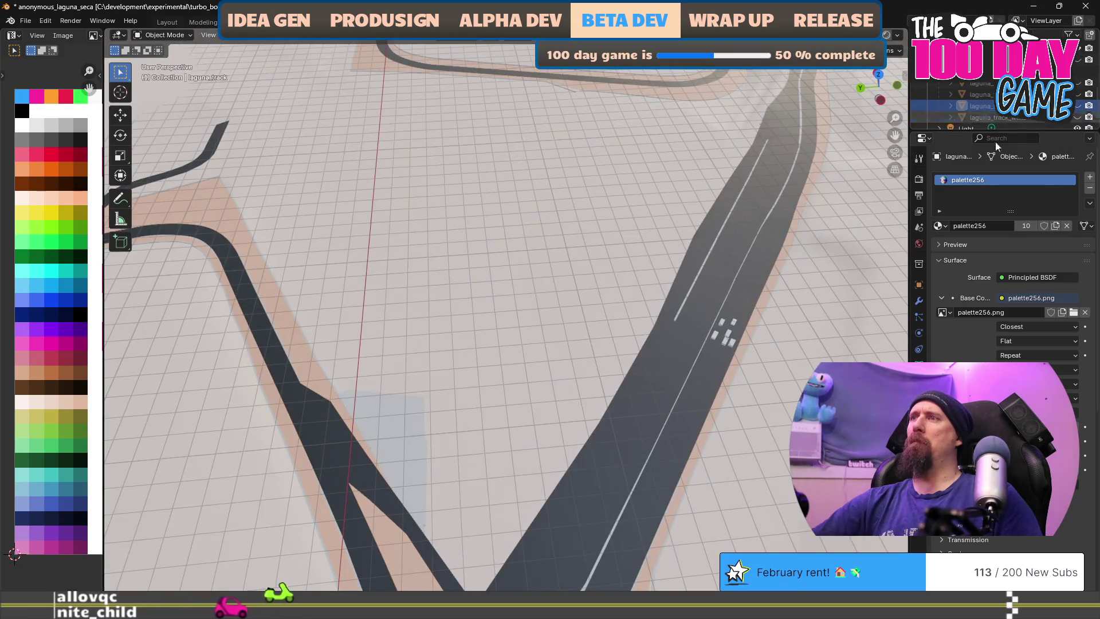
scroll(816, 331, up, 5)
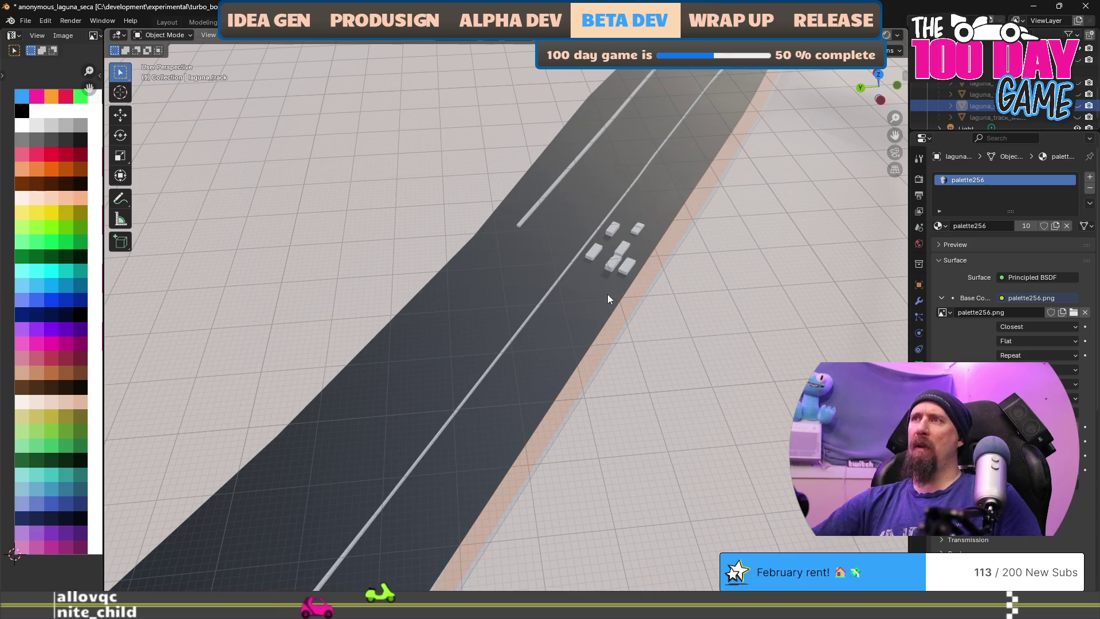
Enter Edit Mode on the road object and frame the U-shaped marking
click(582, 308)
key(Tab)
scroll(583, 309, up, 2)
scroll(633, 367, up, 3)
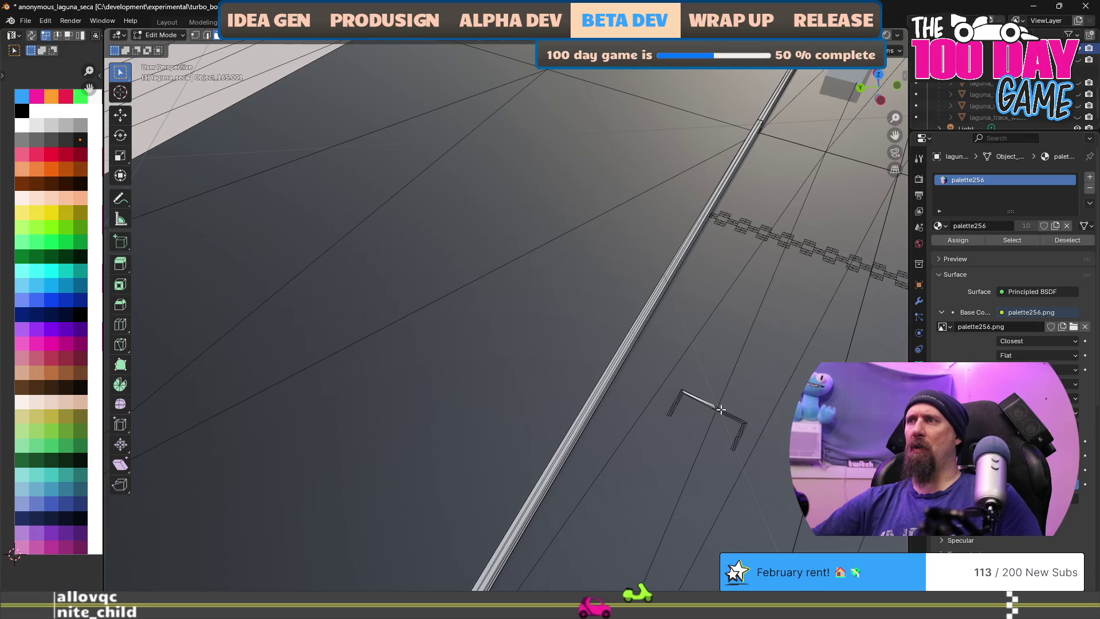
scroll(719, 408, down, 2)
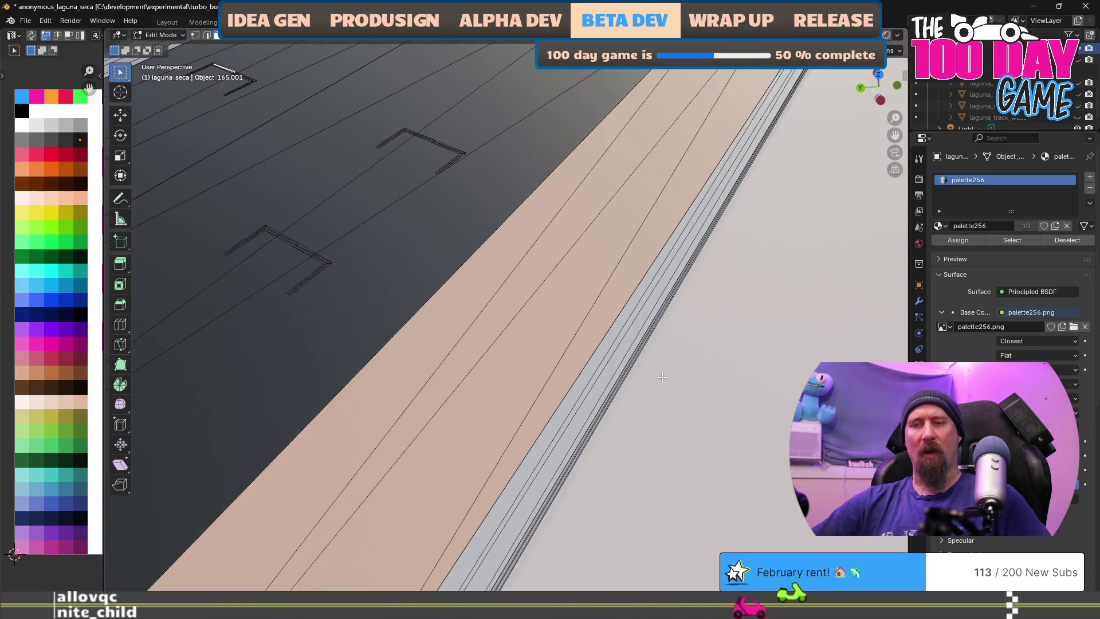
key(KP_Decimal)
scroll(659, 395, down, 5)
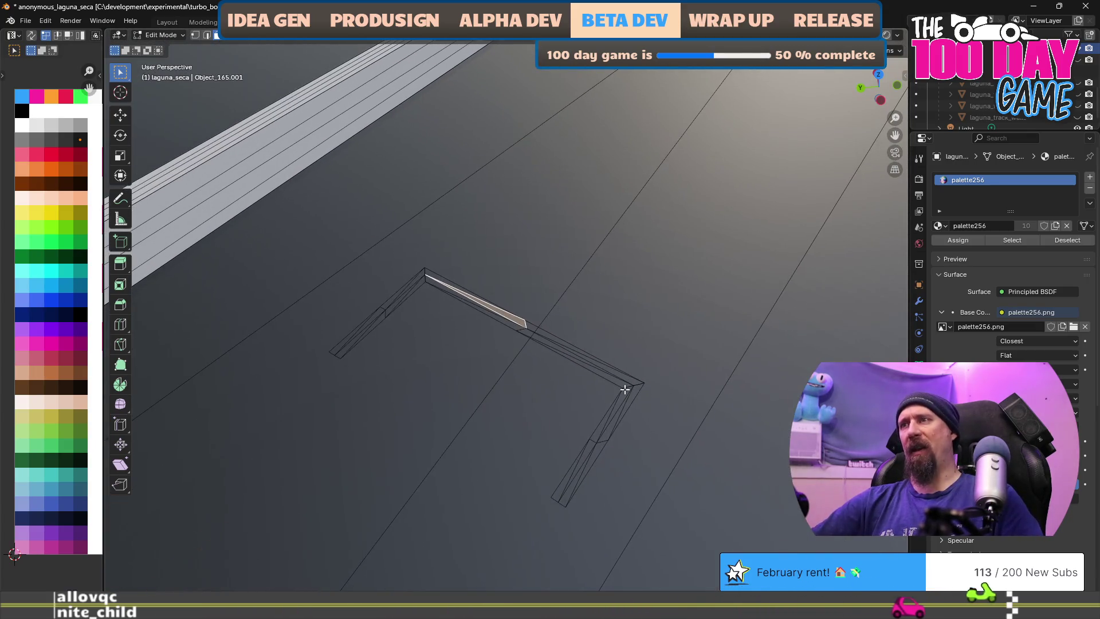
Move the U mark's UVs onto the near-white palette swatch and return to Object Mode
key(l)
key(l)
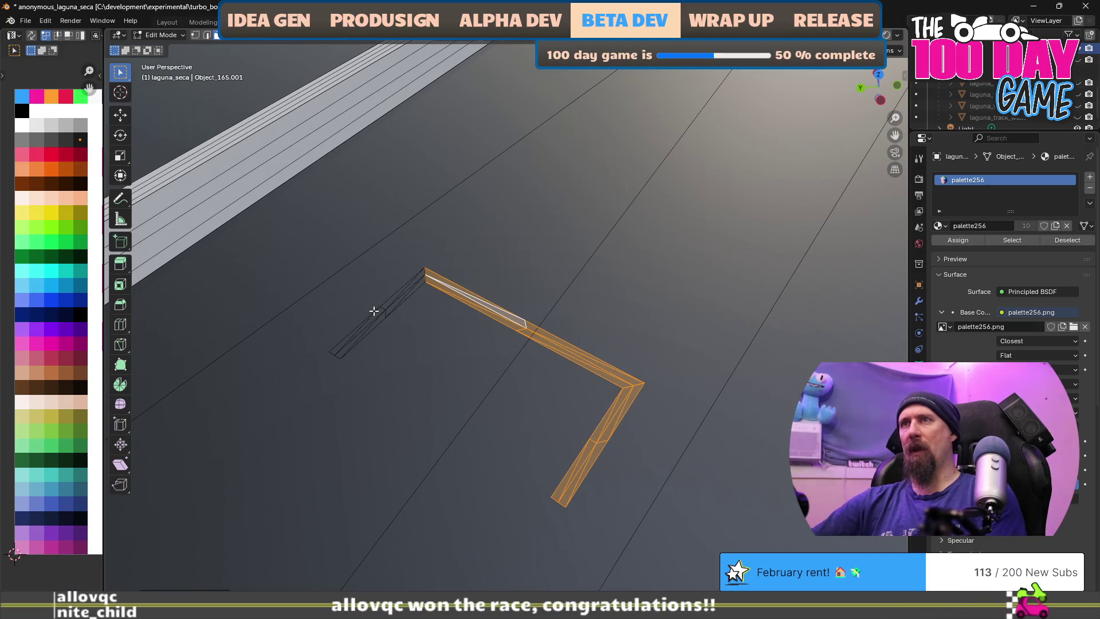
key(l)
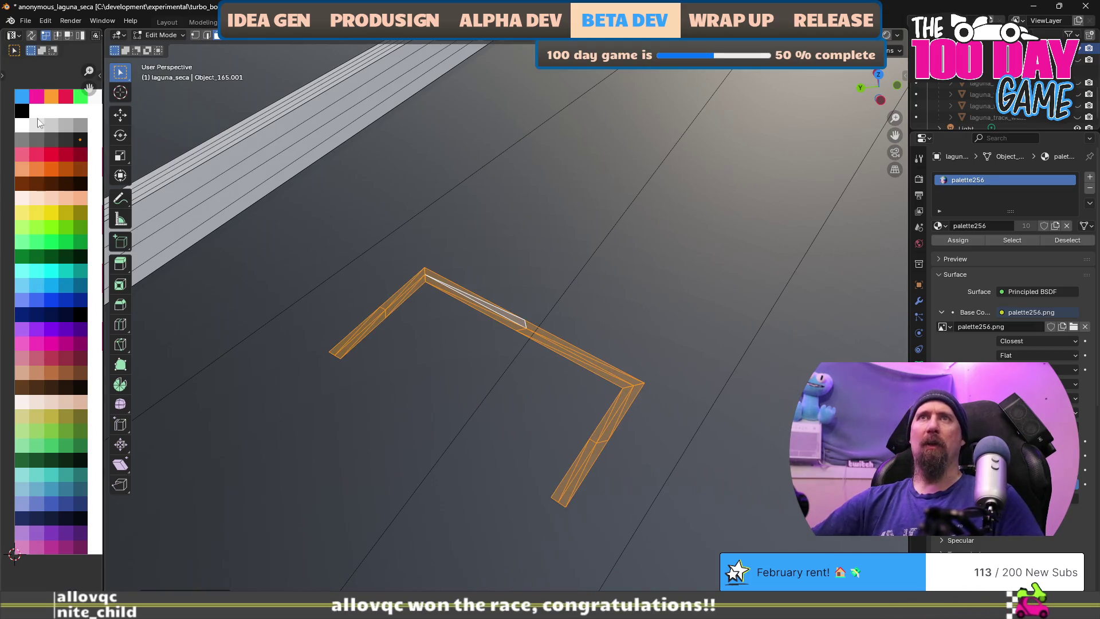
key(g)
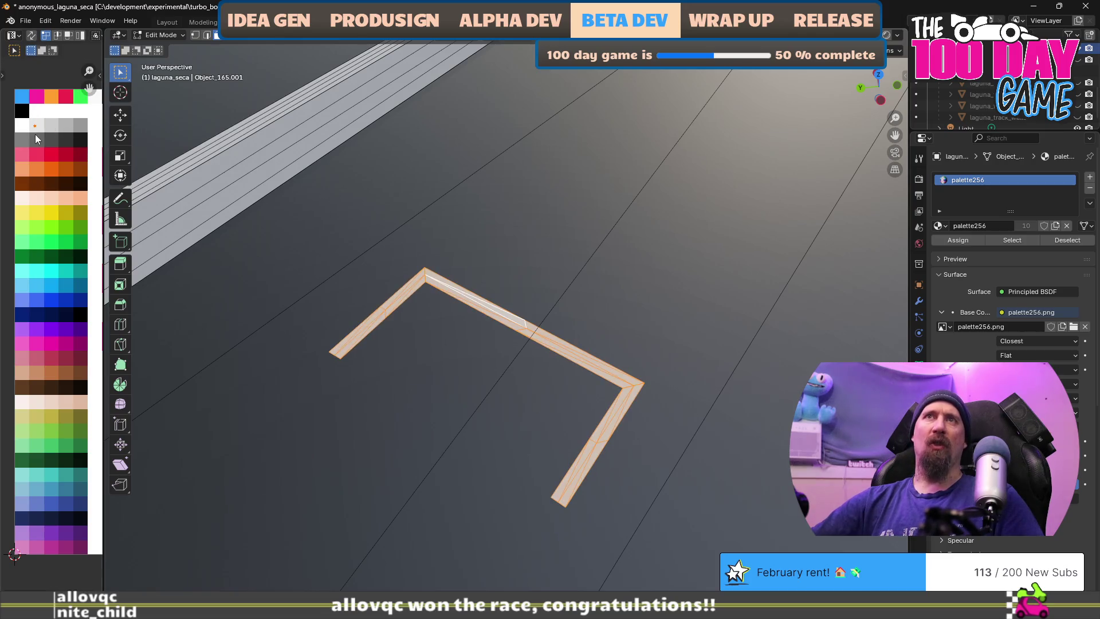
click(35, 137)
key(Tab)
scroll(575, 260, down, 5)
drag(762, 246, 477, 412)
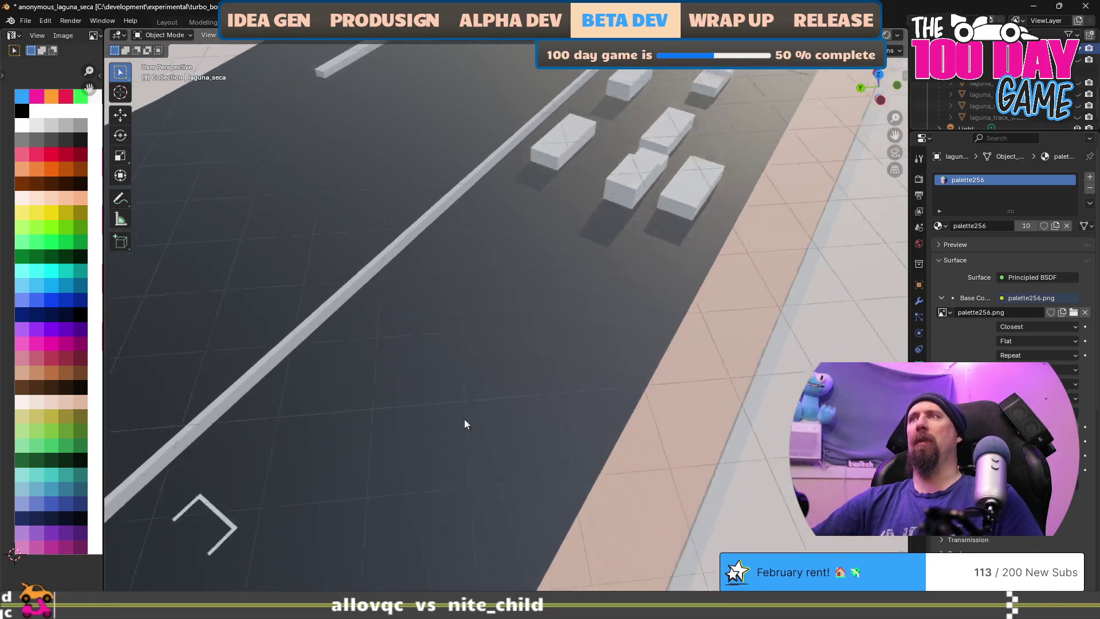
Enter Edit Mode on road Object_165.001 and frame the checkered start-line marks
scroll(568, 235, up, 3)
click(582, 252)
key(Tab)
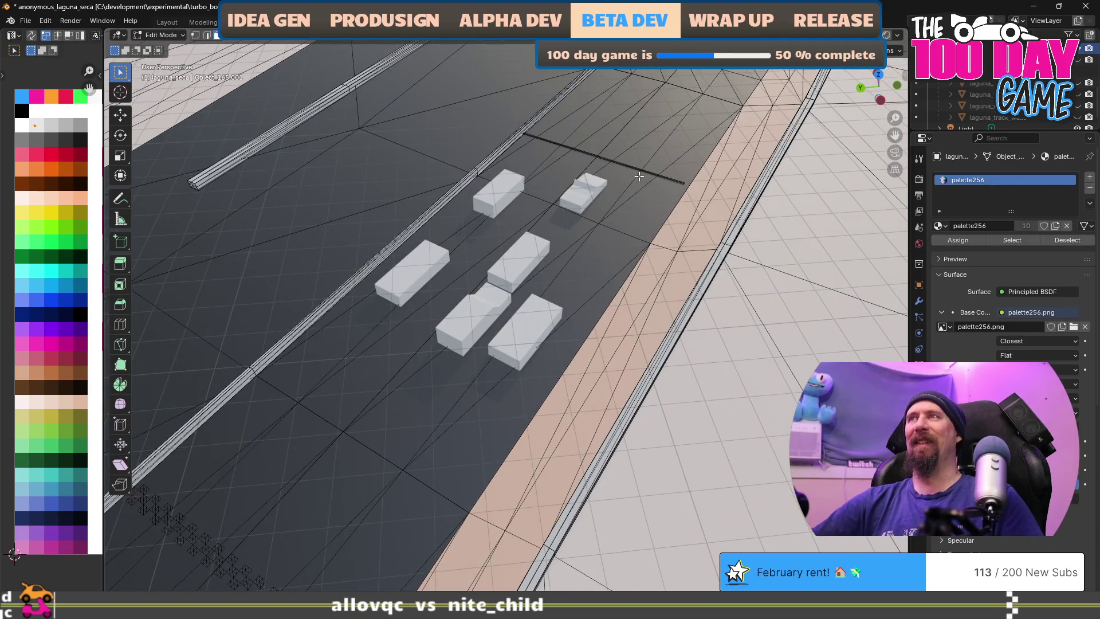
scroll(263, 484, up, 3)
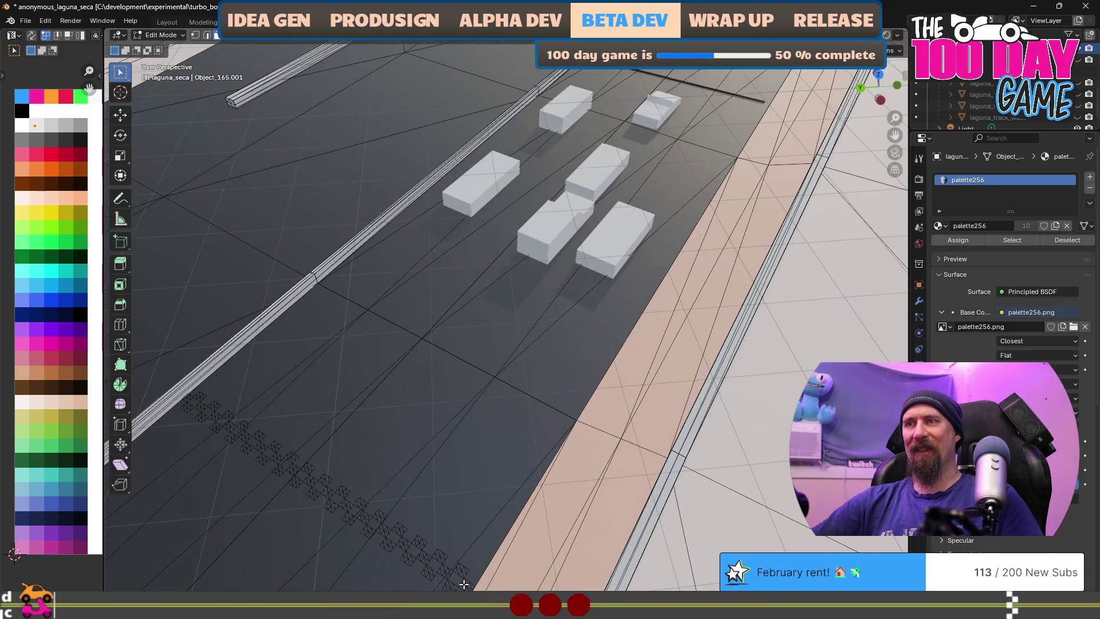
drag(422, 563, 472, 459)
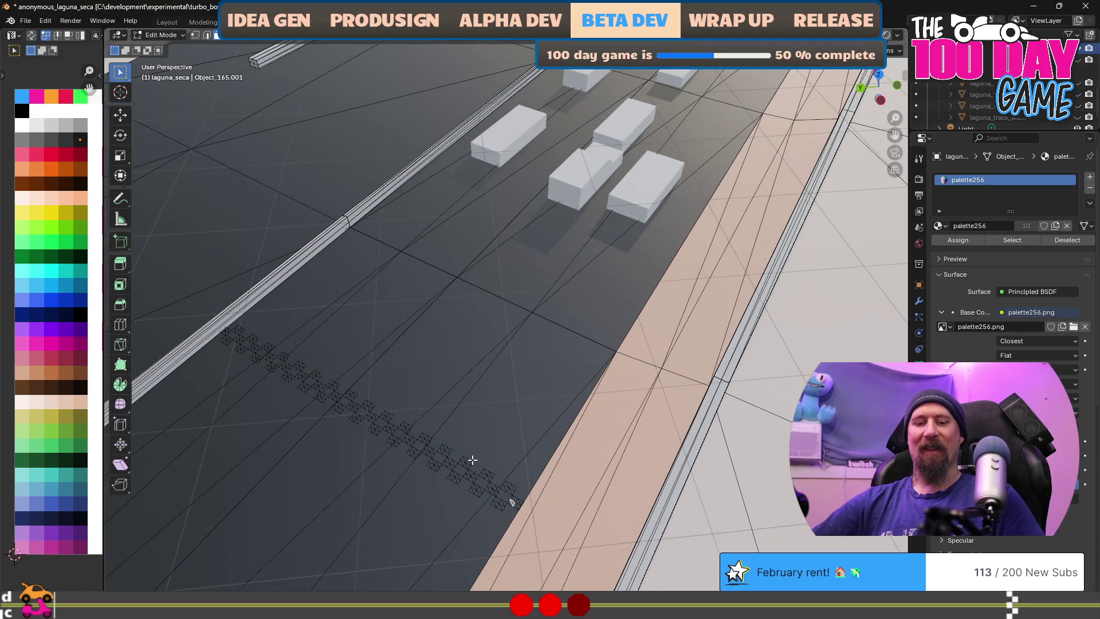
key(KP_Decimal)
scroll(383, 421, down, 6)
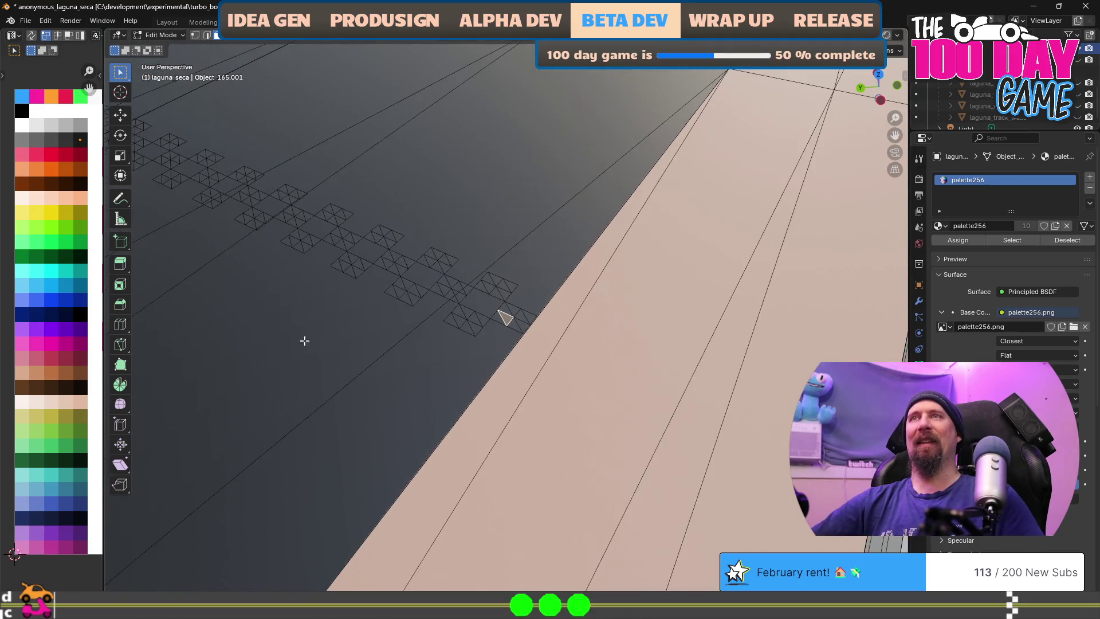
scroll(657, 412, up, 2)
Select the checker pieces along the line and move their UVs to the near-white cell
key(l)
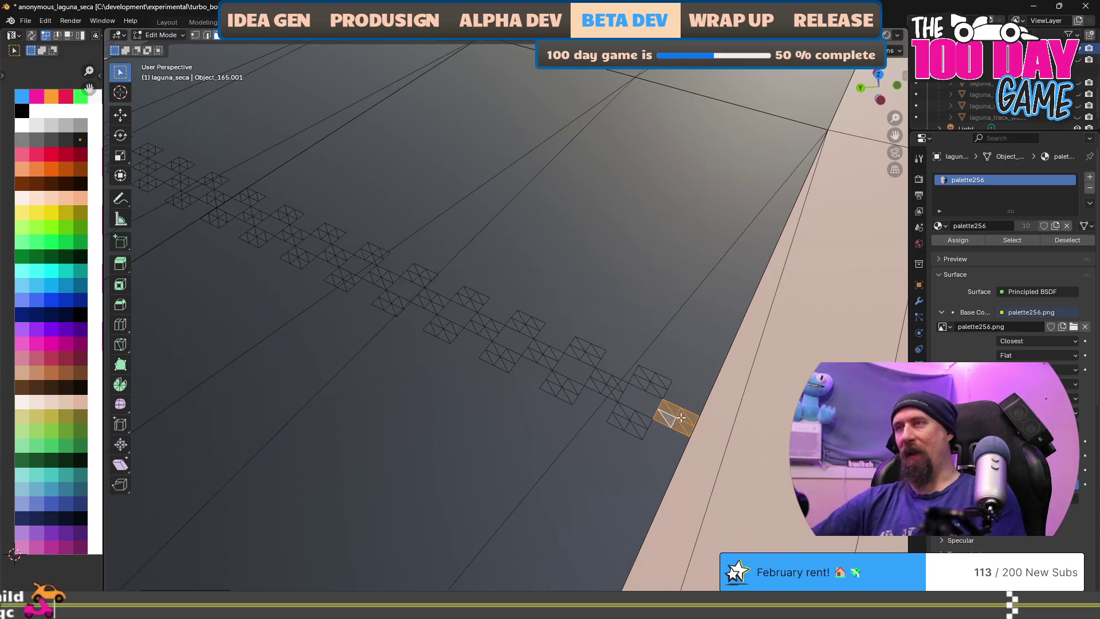
key(l)
key(l)
key(l)
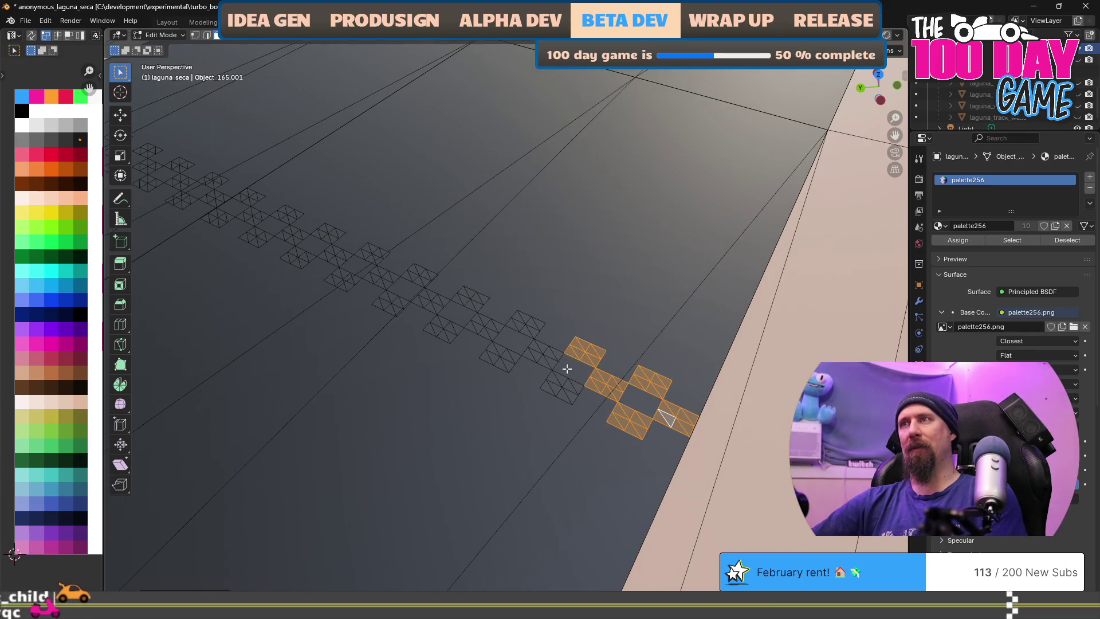
key(l)
key(l)
key(l)
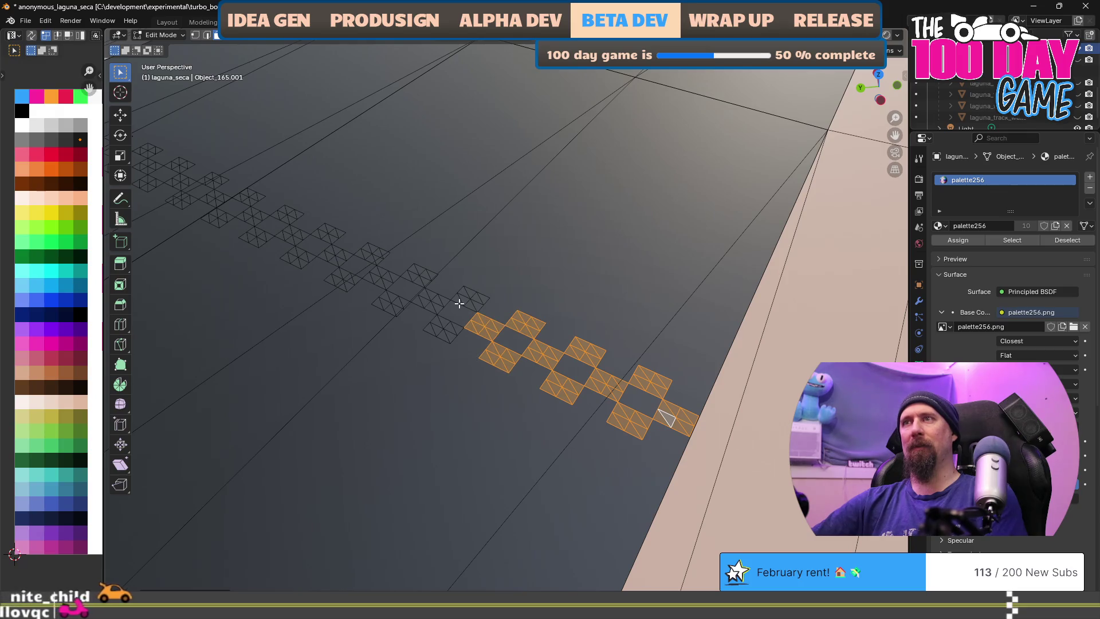
key(l)
key(l)
key(l)
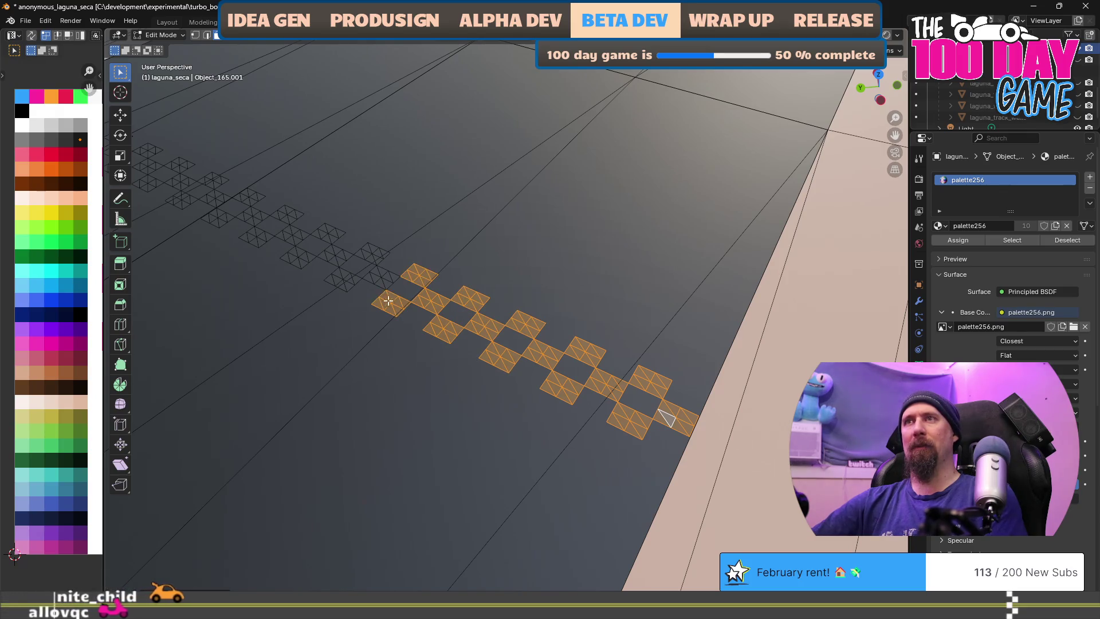
key(l)
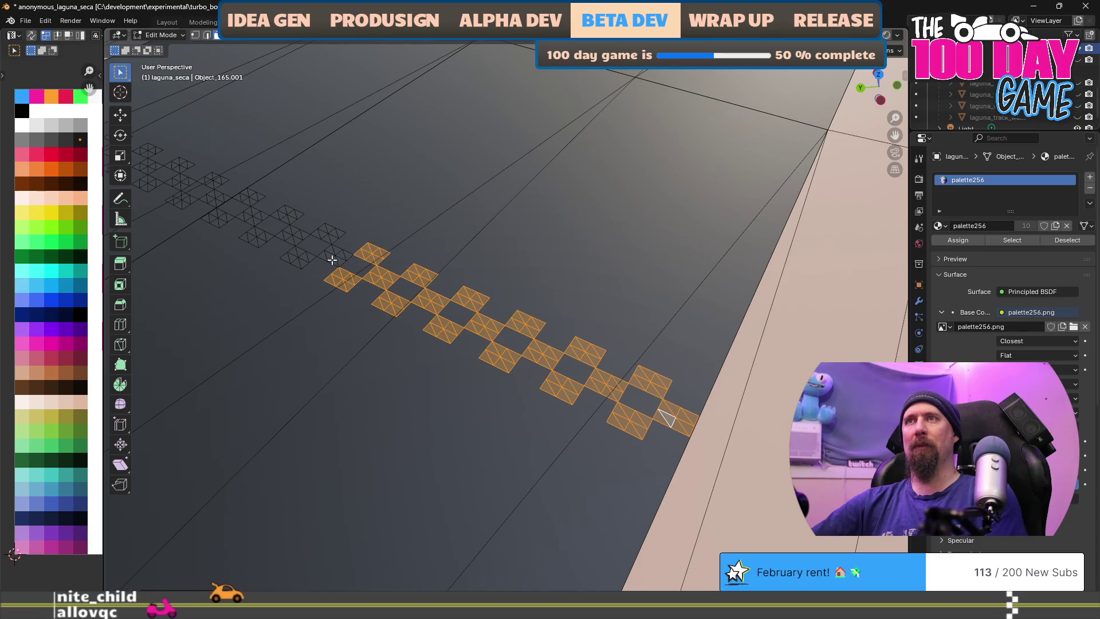
key(g)
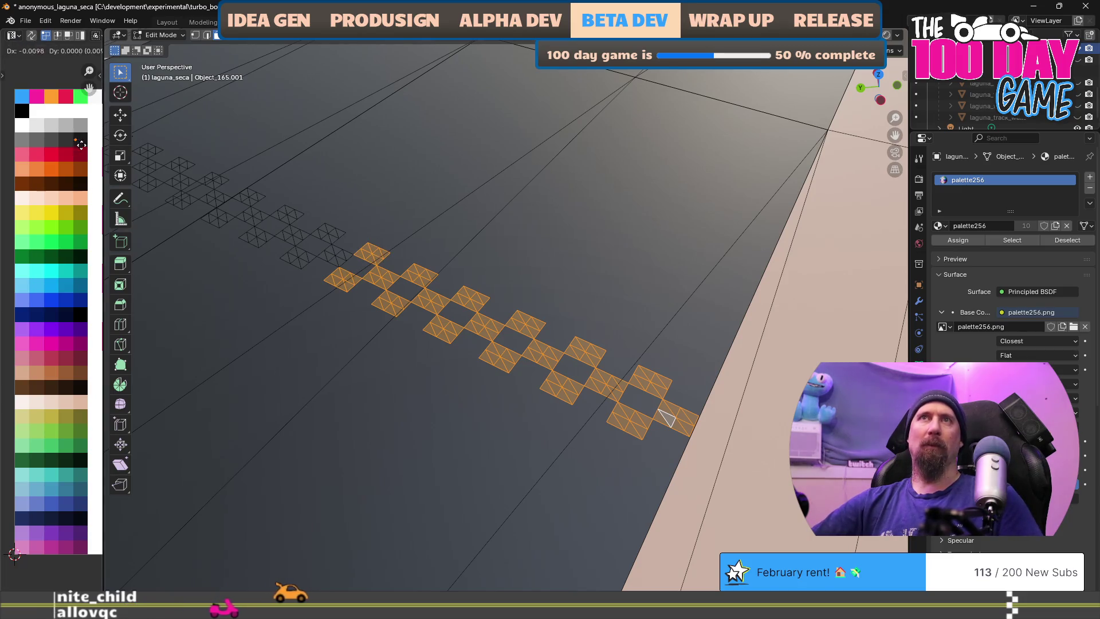
click(47, 134)
Add two more checker squares and shift their UVs to a paler colour
scroll(374, 355, down, 2)
mouse_move(375, 355)
mouse_down()
mouse_move(498, 449)
mouse_move(687, 532)
mouse_up()
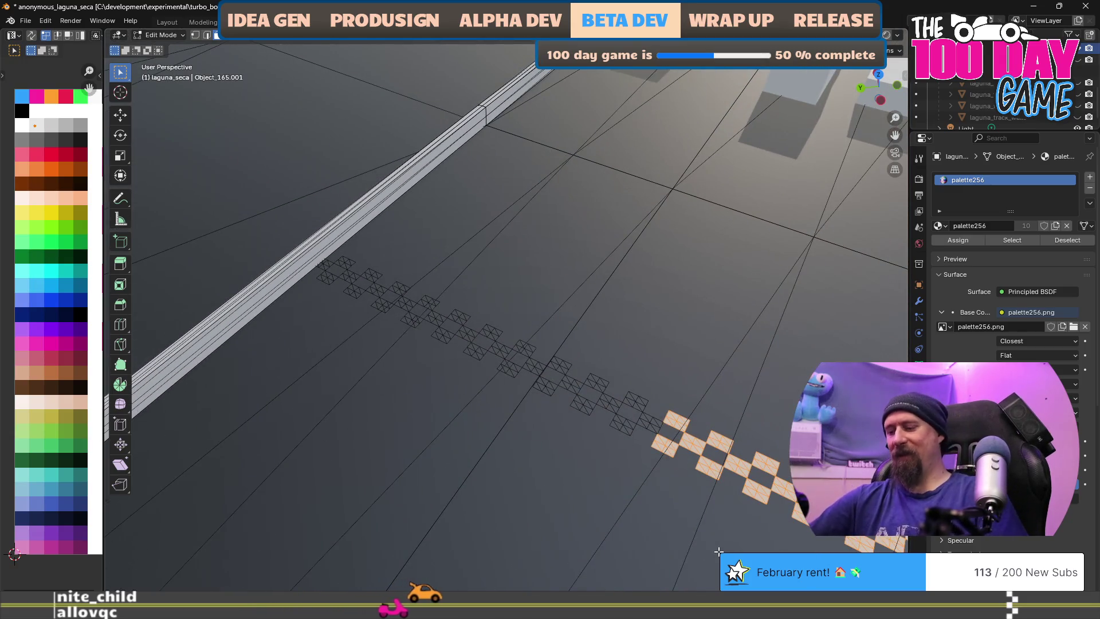
shift+click(623, 424)
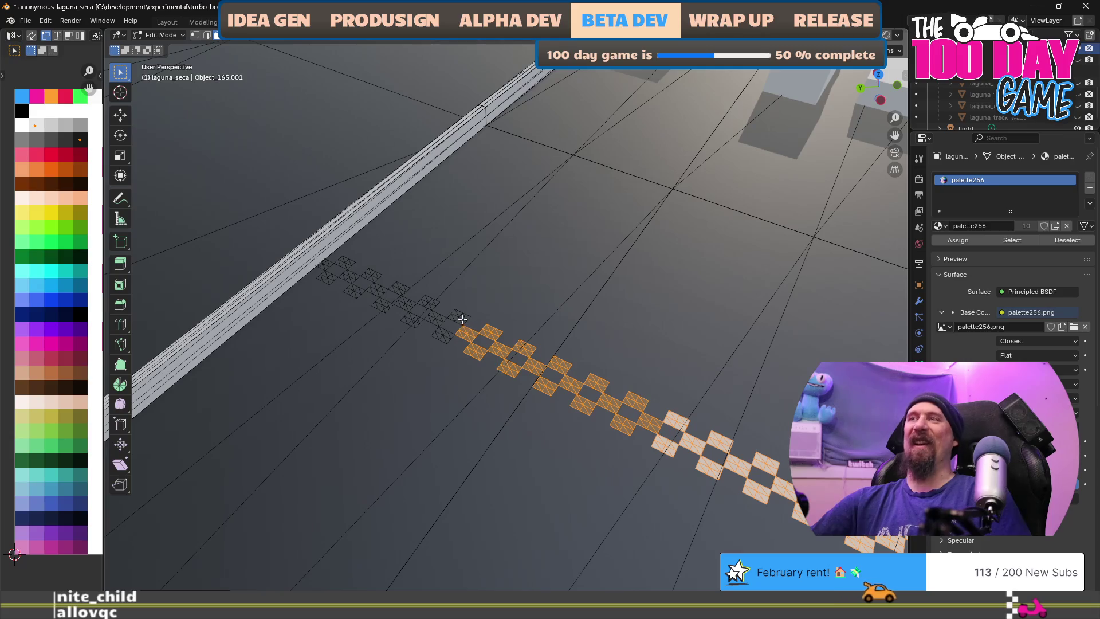
shift+click(404, 302)
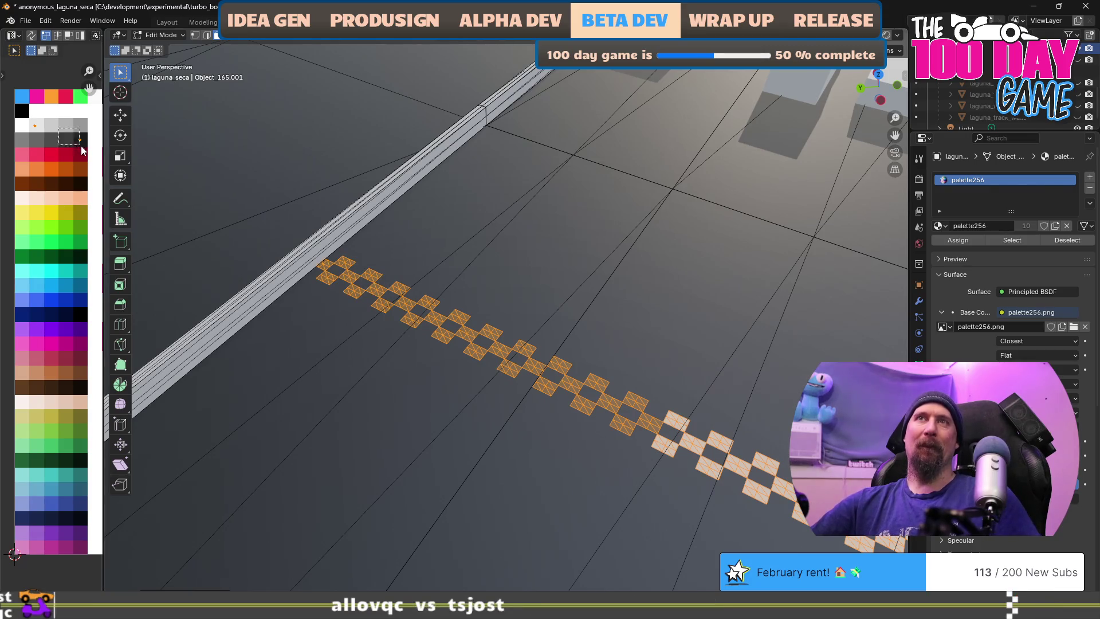
key(g)
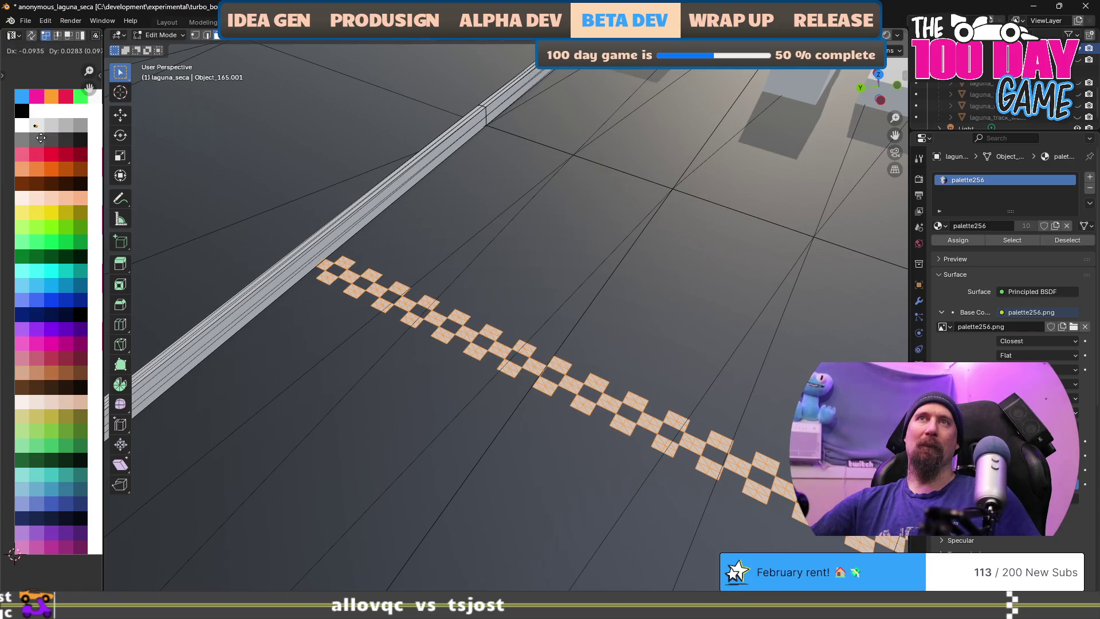
scroll(462, 376, down, 3)
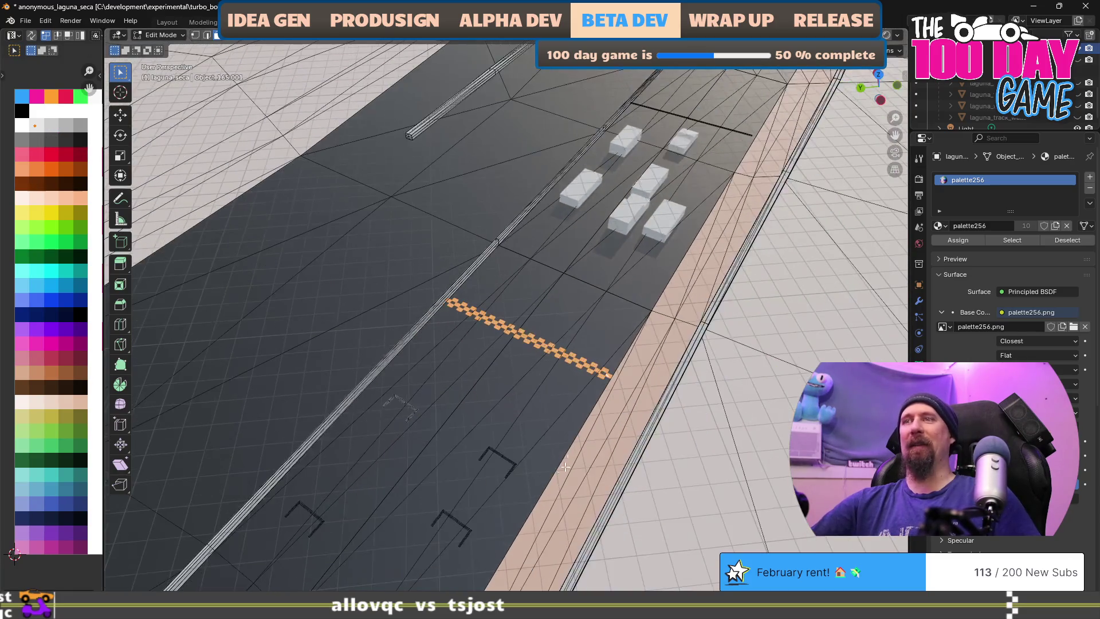
Switch to the track mesh with the grid markings and enter its Edit Mode
scroll(550, 494, up, 2)
scroll(550, 494, down, 2)
scroll(540, 428, up, 4)
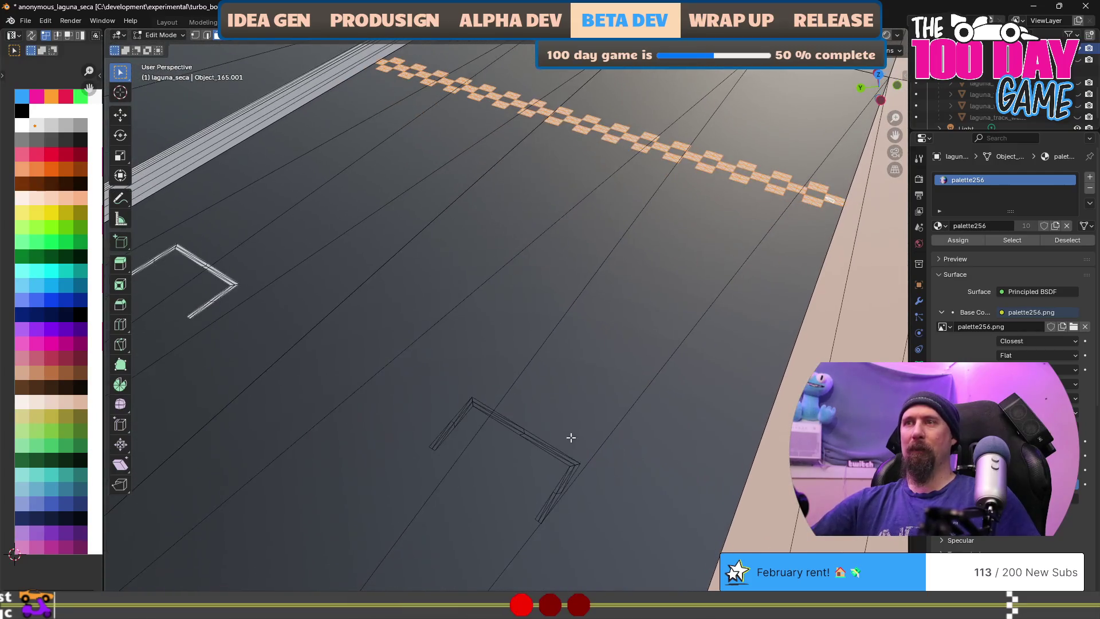
key(Tab)
click(570, 481)
key(Tab)
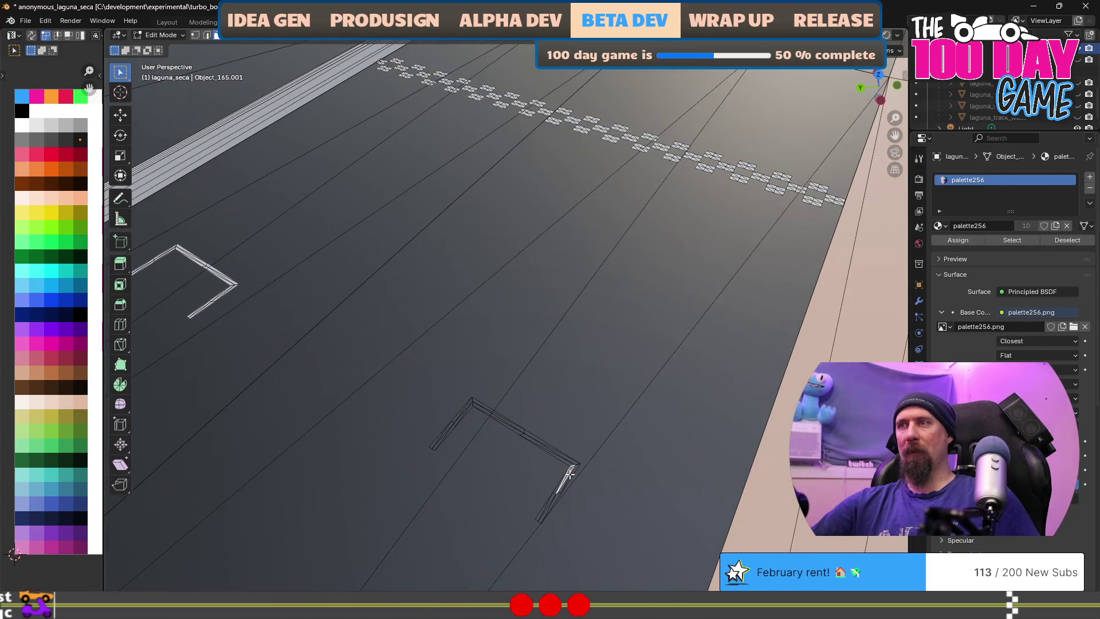
Select the edges of the first grid brackets behind the checkered line
key(l)
key(l)
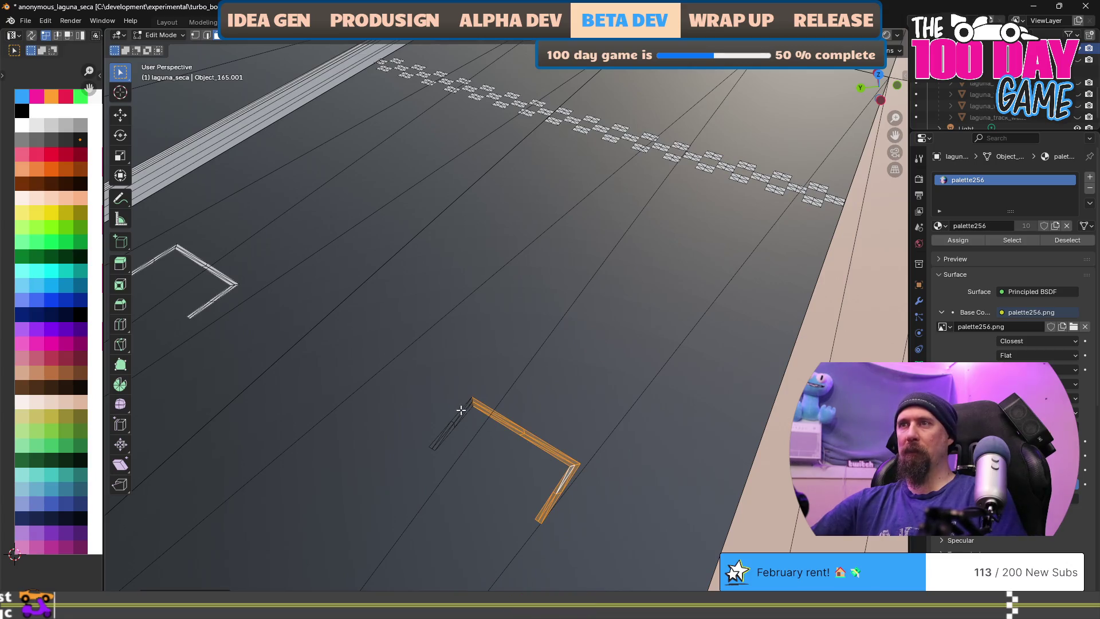
key(l)
scroll(595, 361, down, 3)
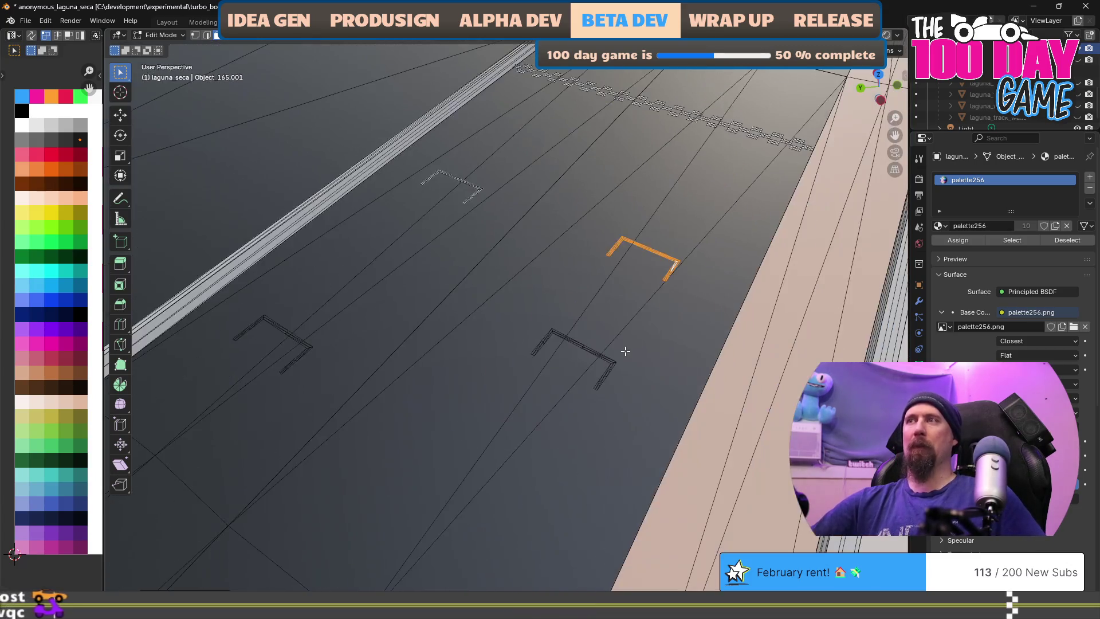
key(l)
key(l)
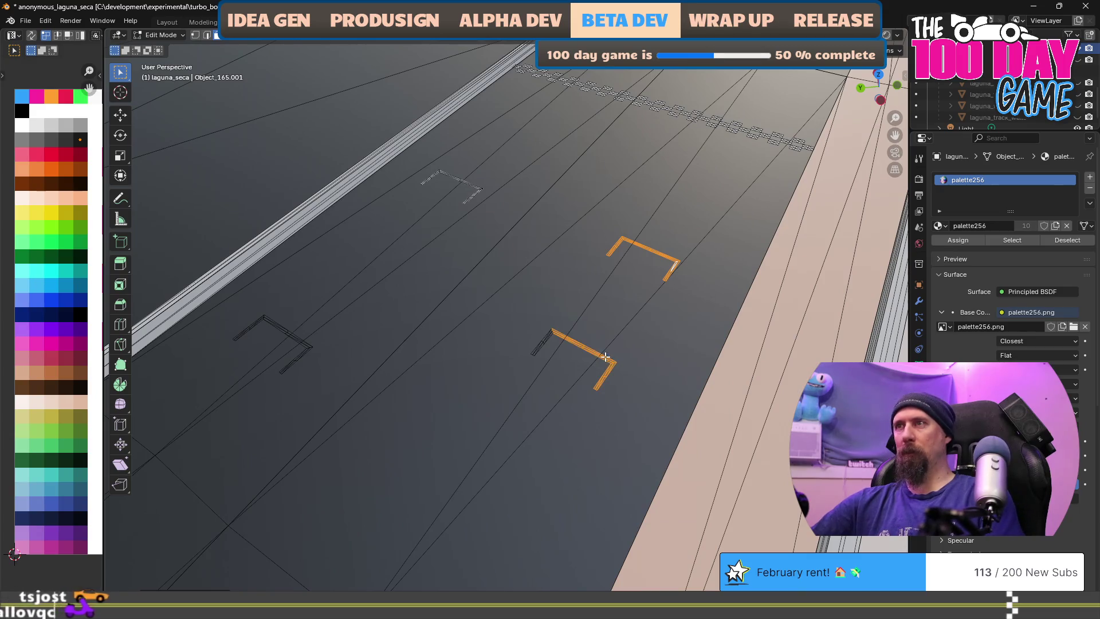
key(l)
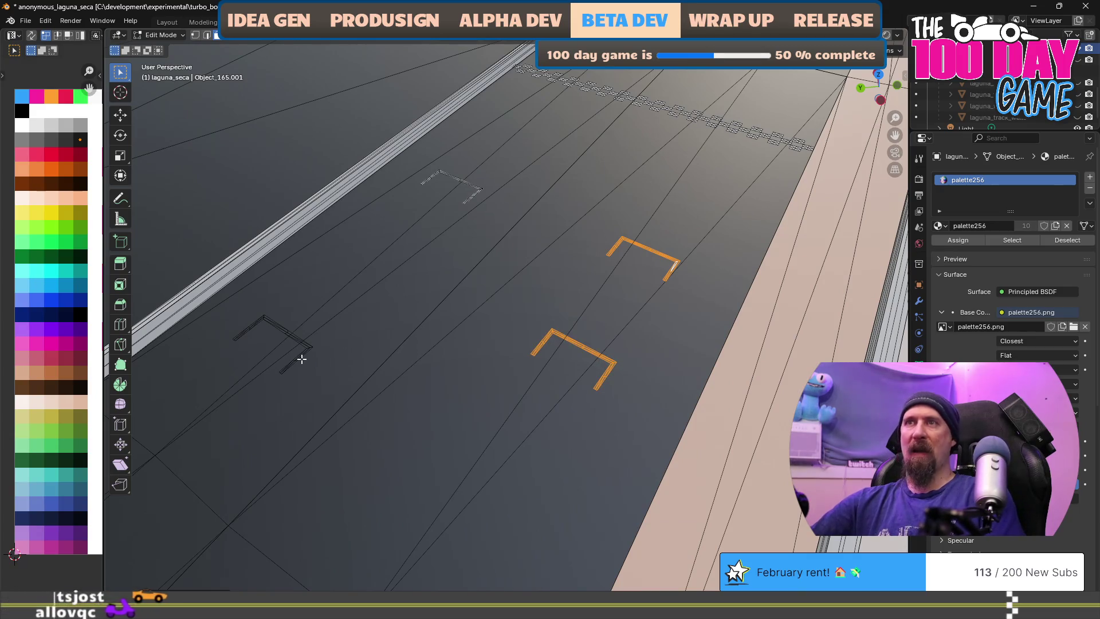
key(l)
key(l)
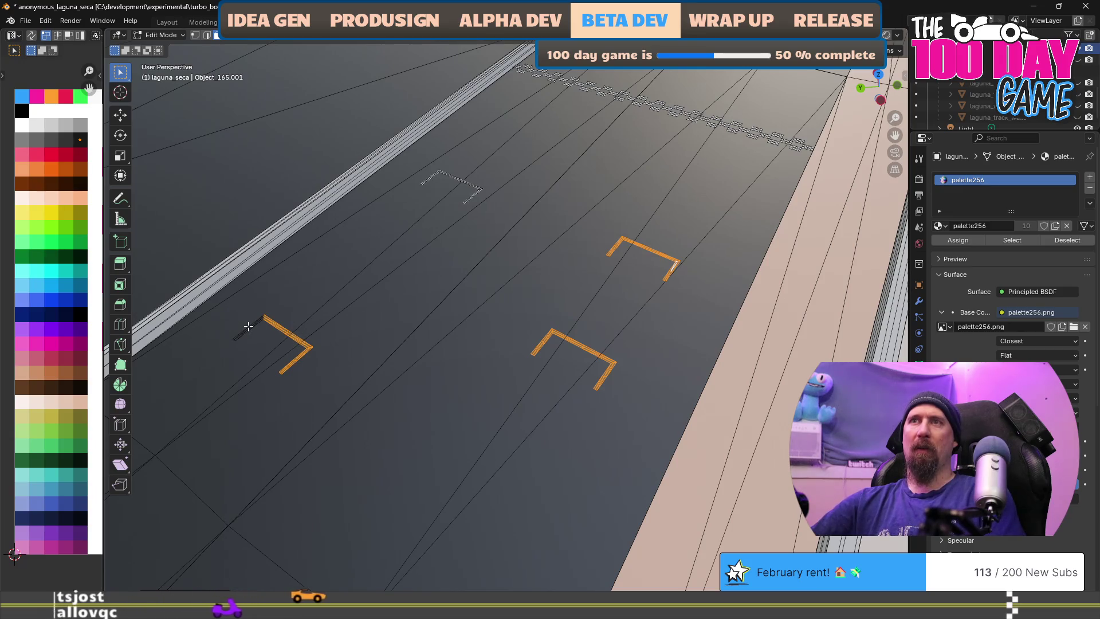
key(l)
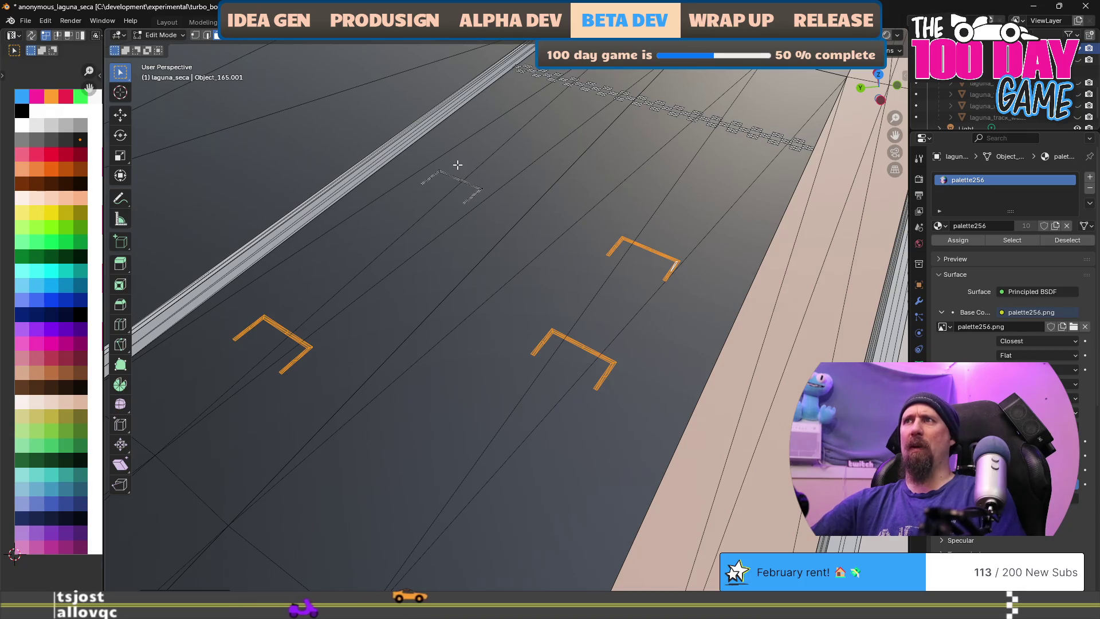
scroll(631, 278, down, 3)
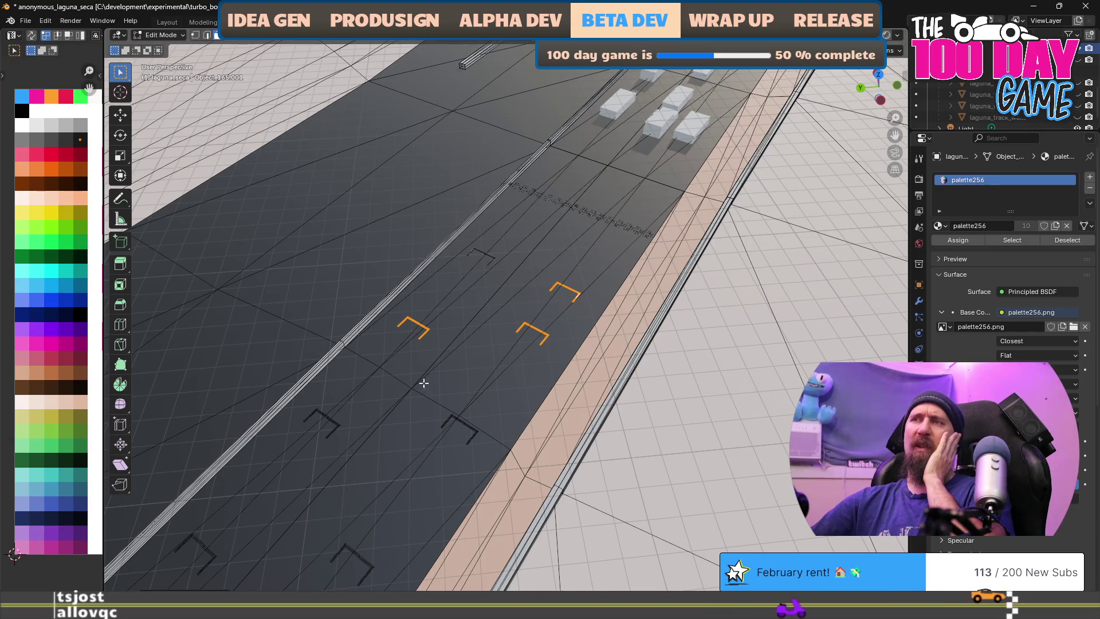
scroll(458, 466, up, 3)
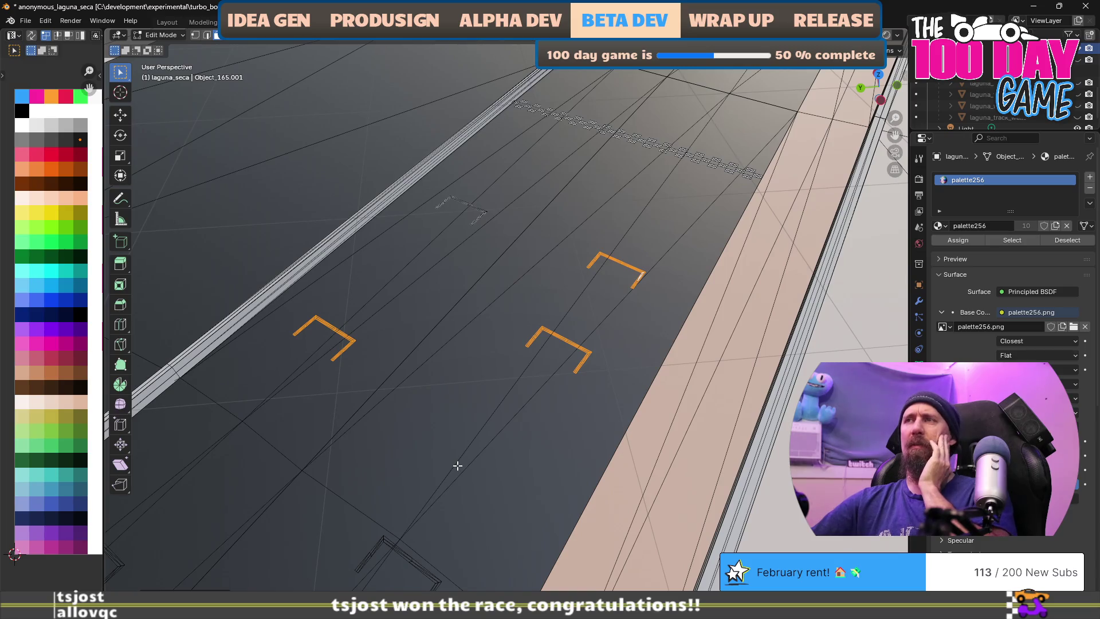
scroll(458, 466, down, 2)
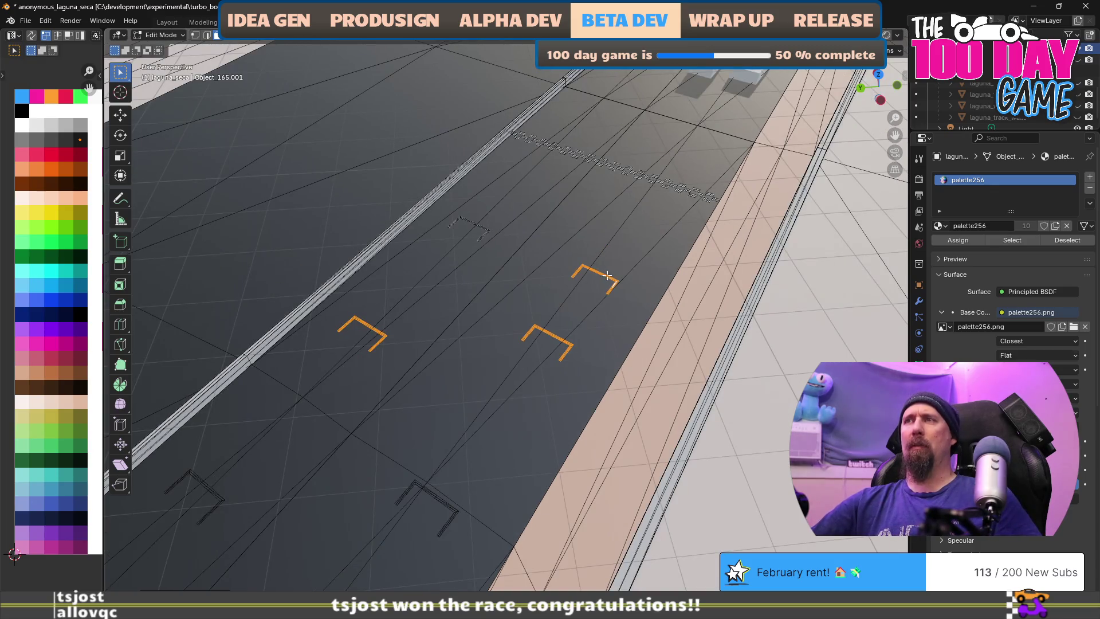
Deselect the farther bracket and the accidentally selected road face
drag(584, 273, 625, 314)
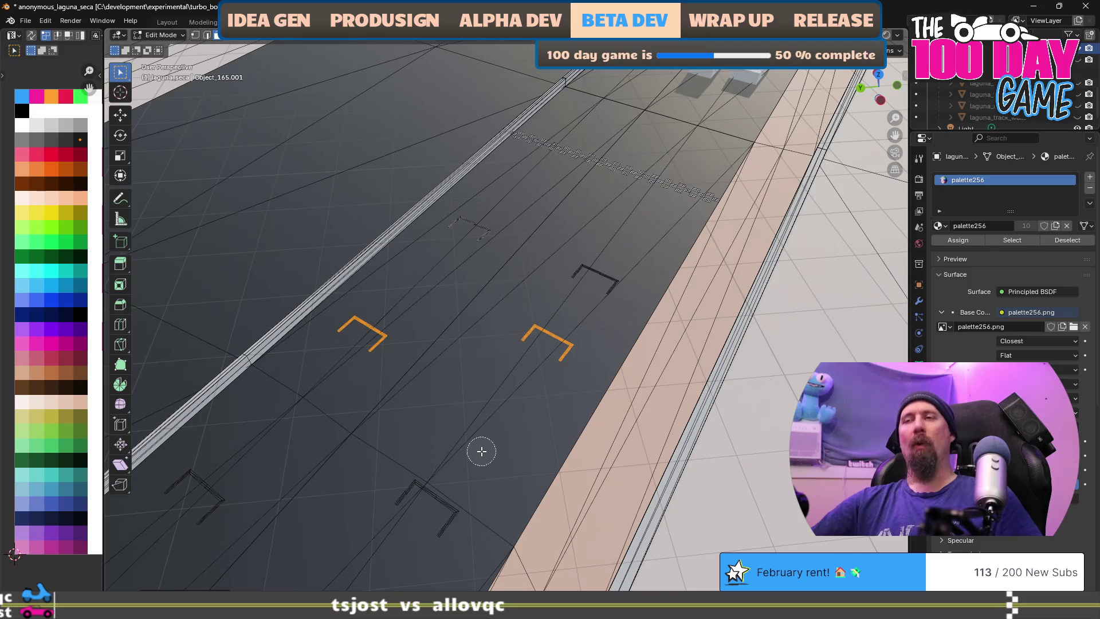
click(447, 525)
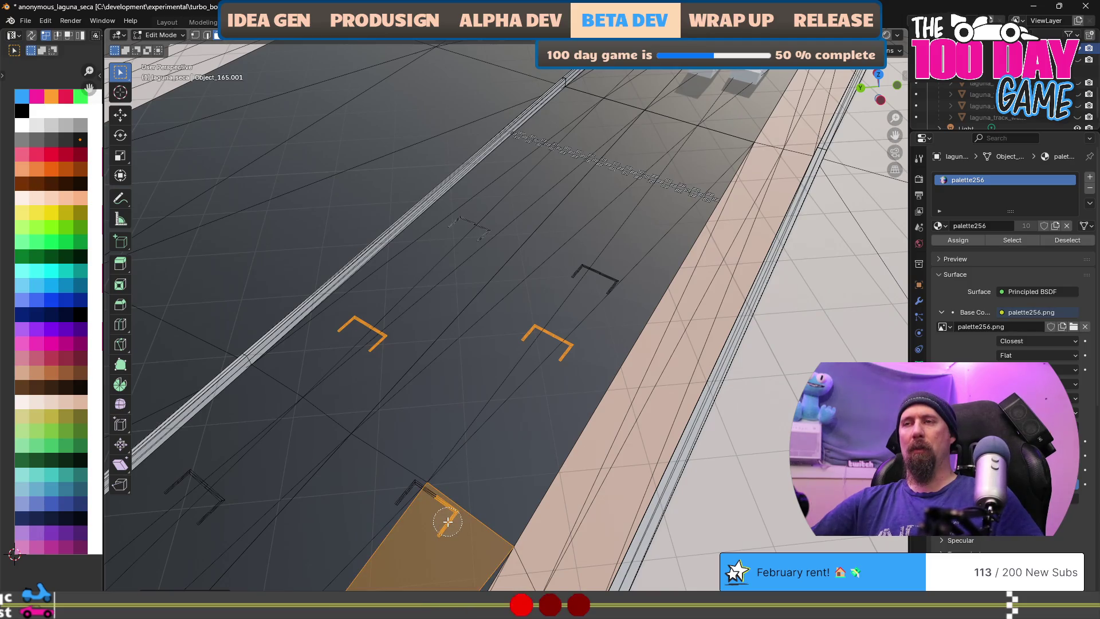
middle_click(448, 521)
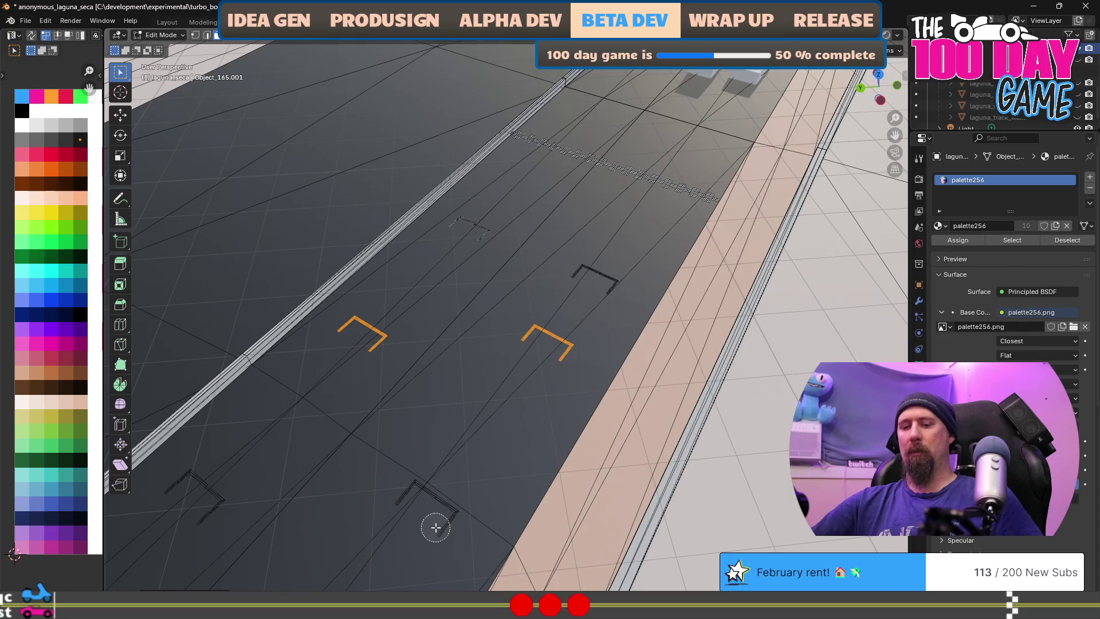
right_click(435, 527)
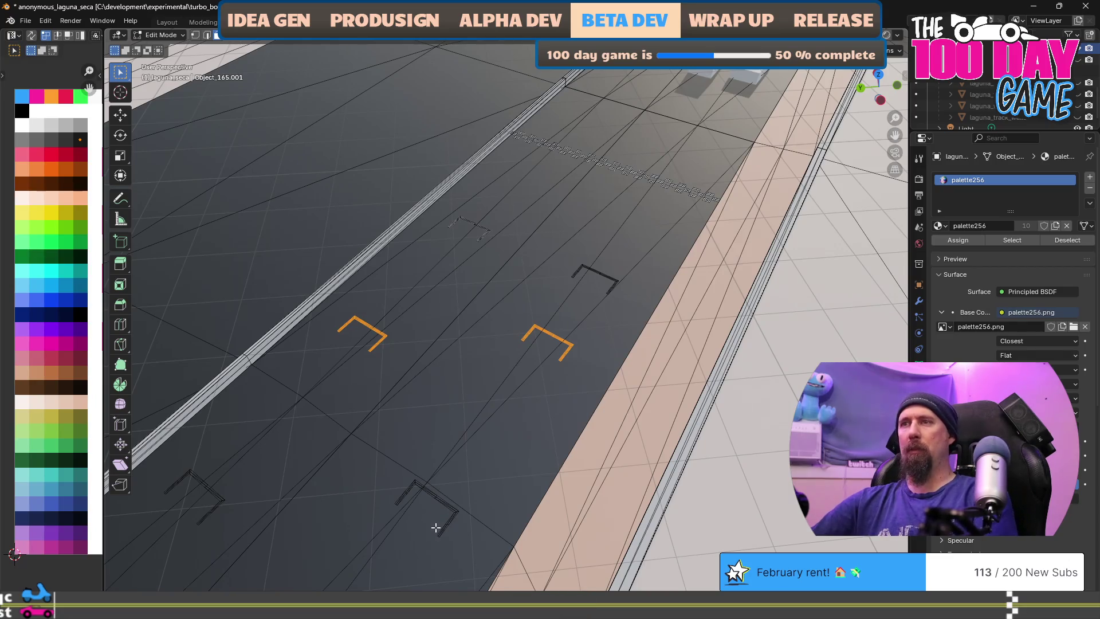
Add the nearer grid slots' bracket edges, undoing stray road-strip selections
mouse_move(449, 523)
mouse_down()
mouse_move(459, 496)
mouse_move(565, 386)
mouse_up()
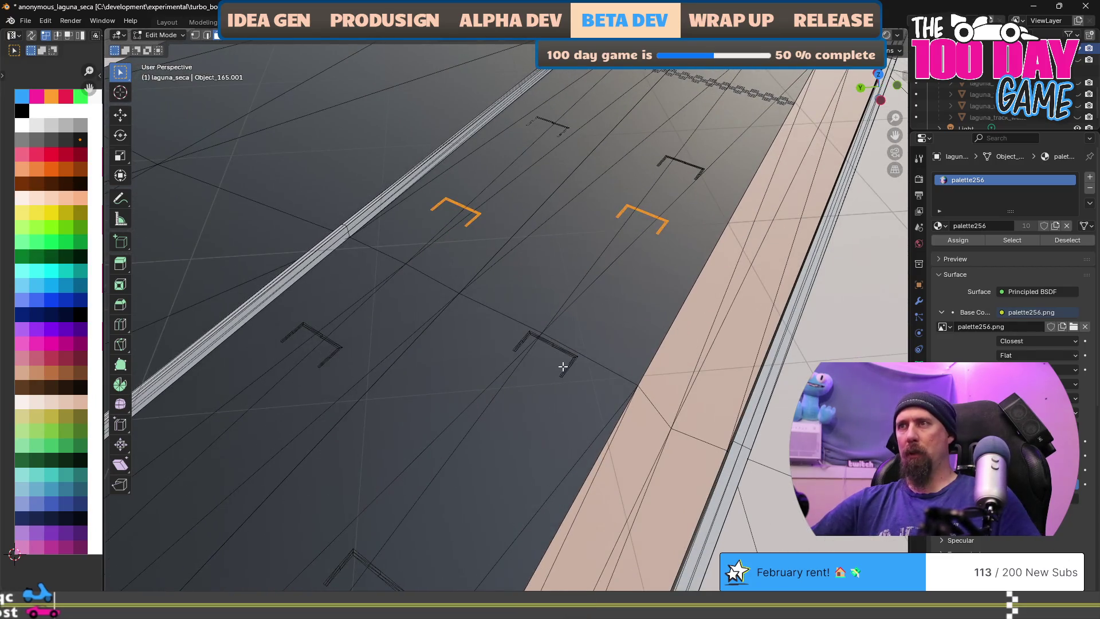
click(569, 365)
ctrl+click(518, 344)
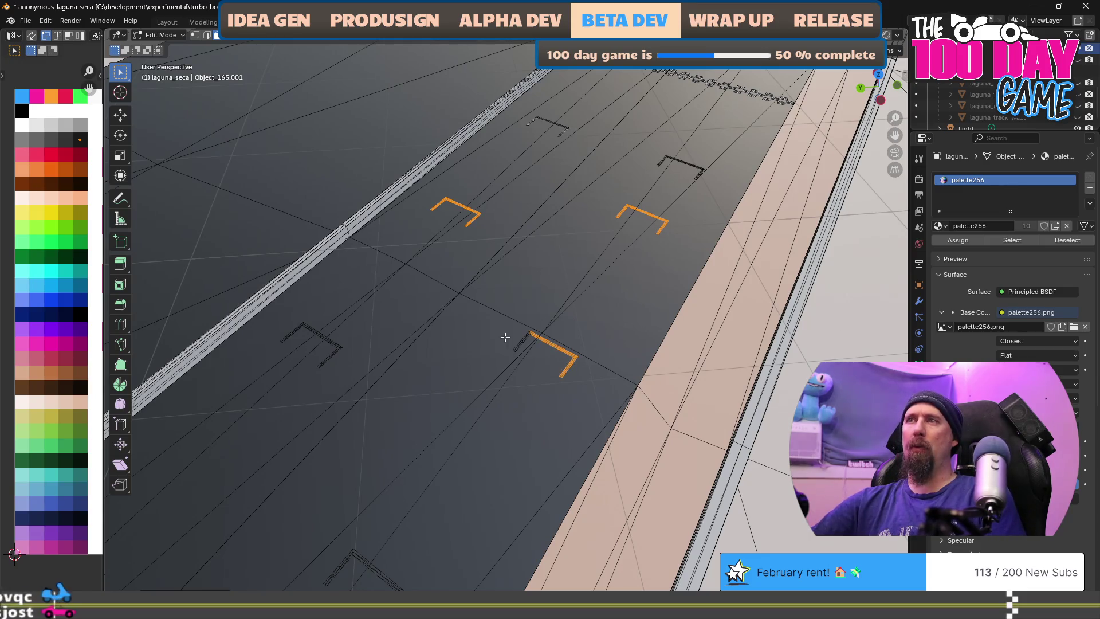
alt+shift+click(327, 343)
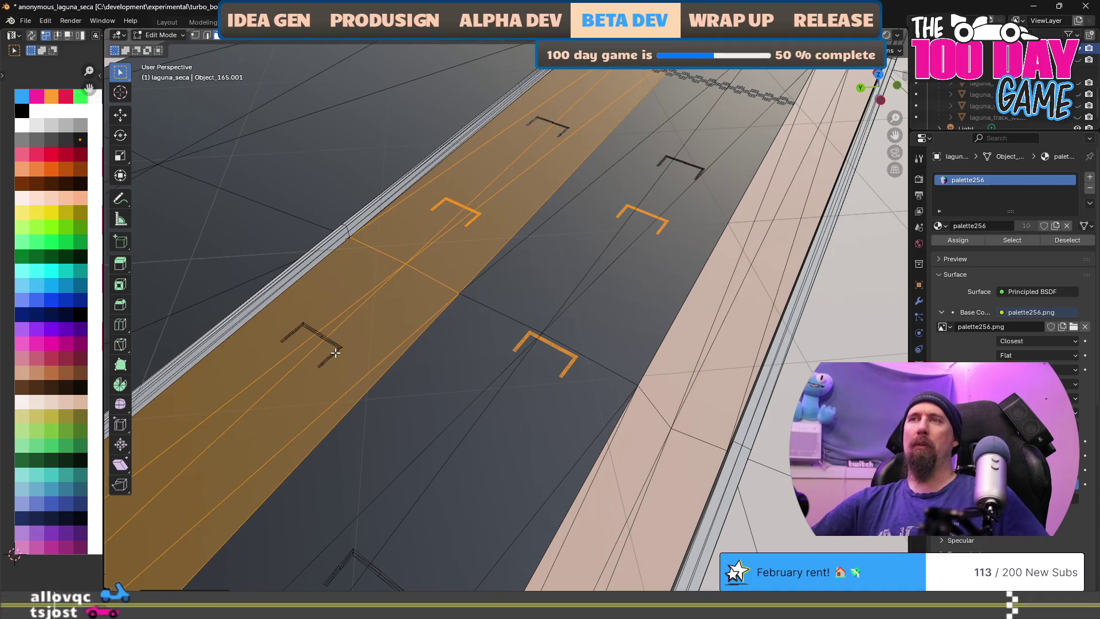
key(ctrl+z)
shift+click(334, 346)
shift+click(300, 333)
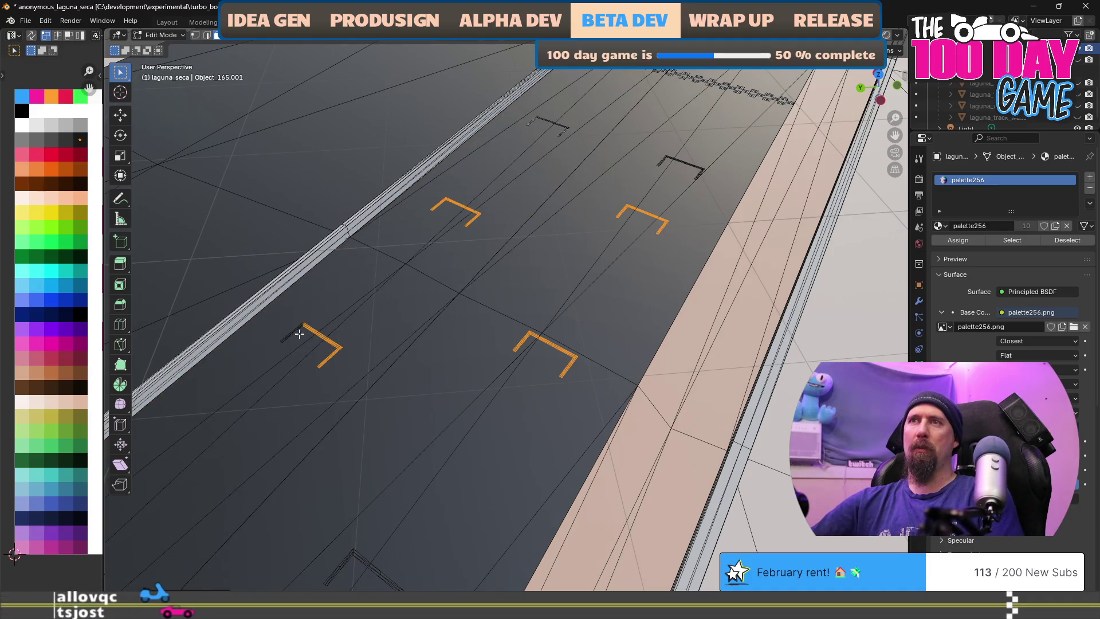
alt+shift+click(292, 331)
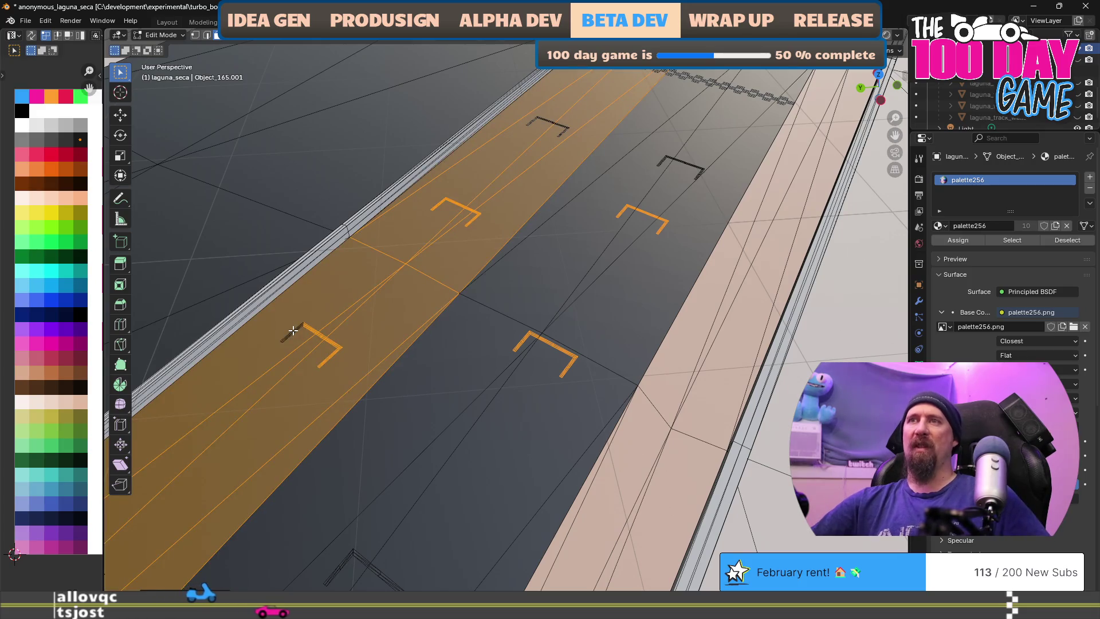
key(ctrl+z)
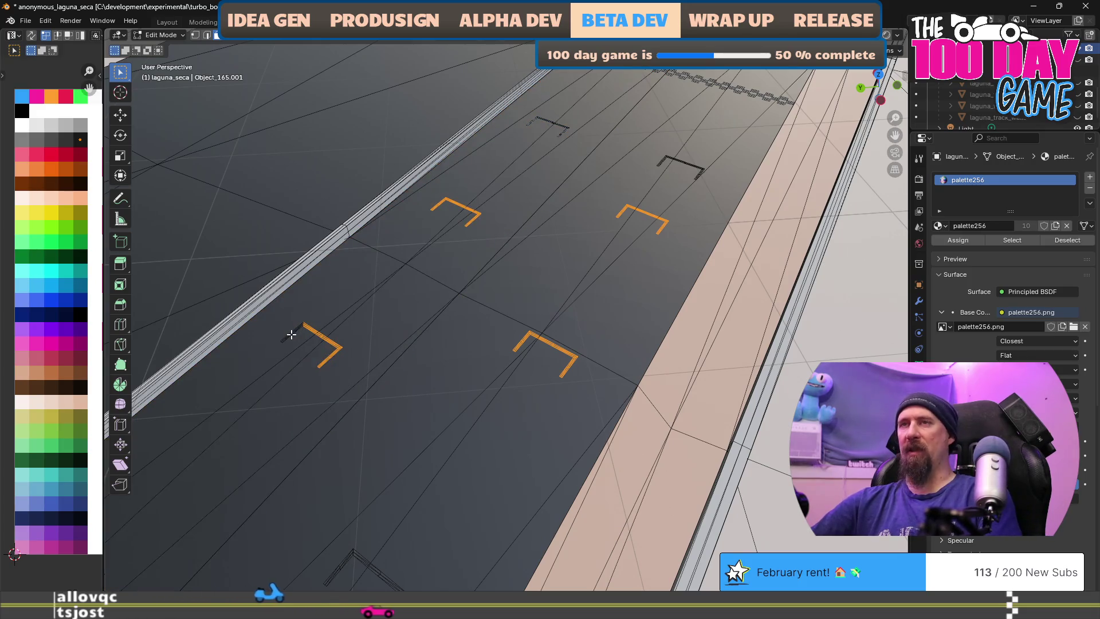
scroll(291, 333, down, 3)
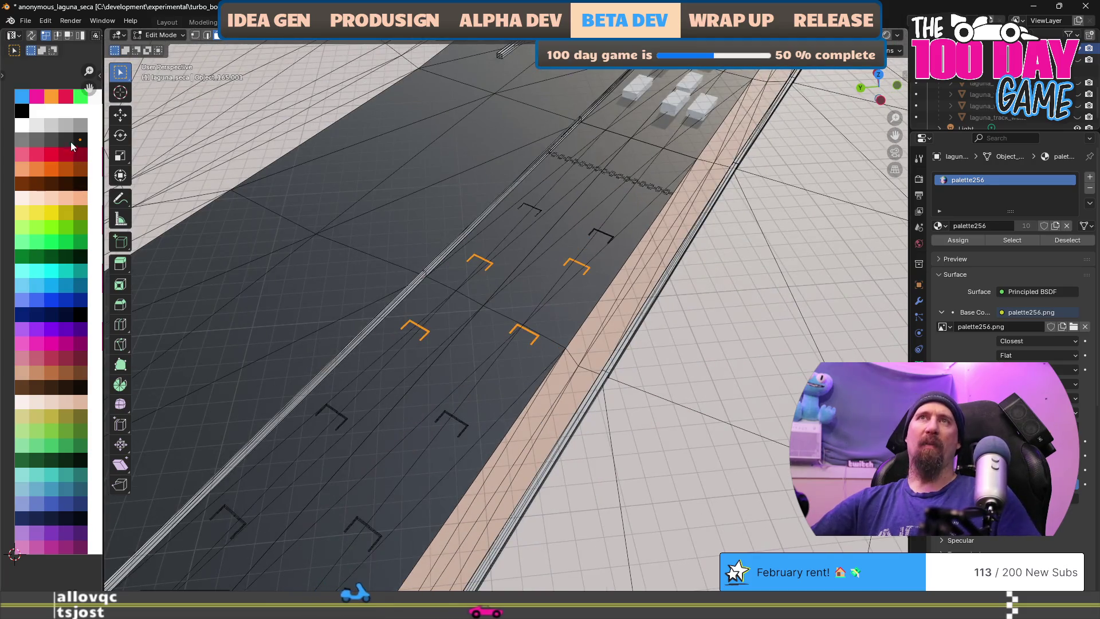
Move the bracket markings' UVs to a new palette colour and save the Laguna Seca blend file
key(g)
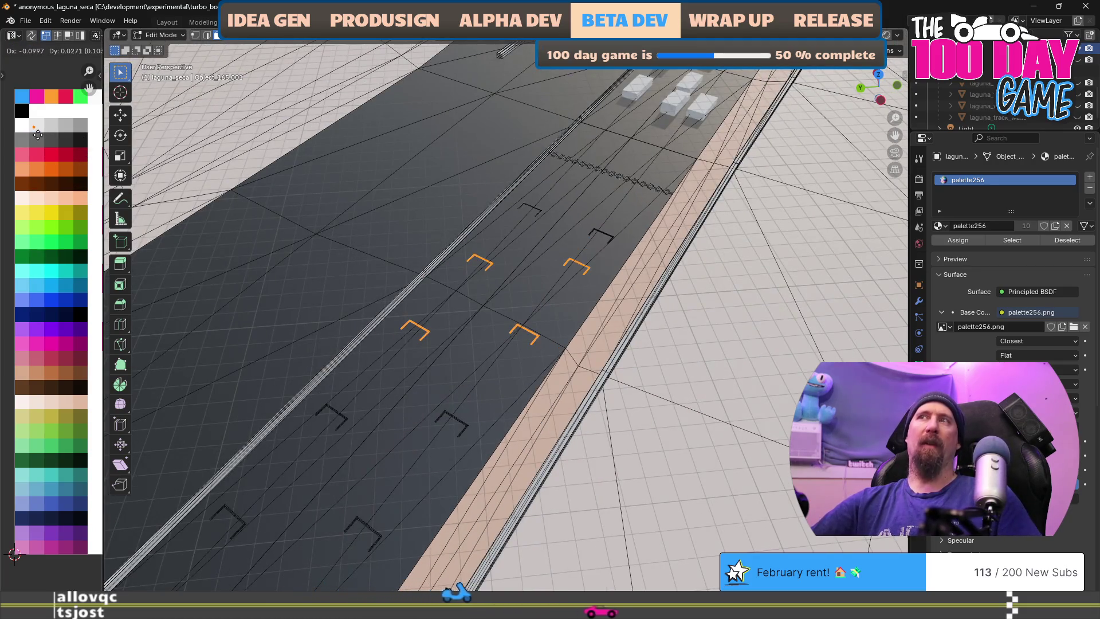
click(36, 134)
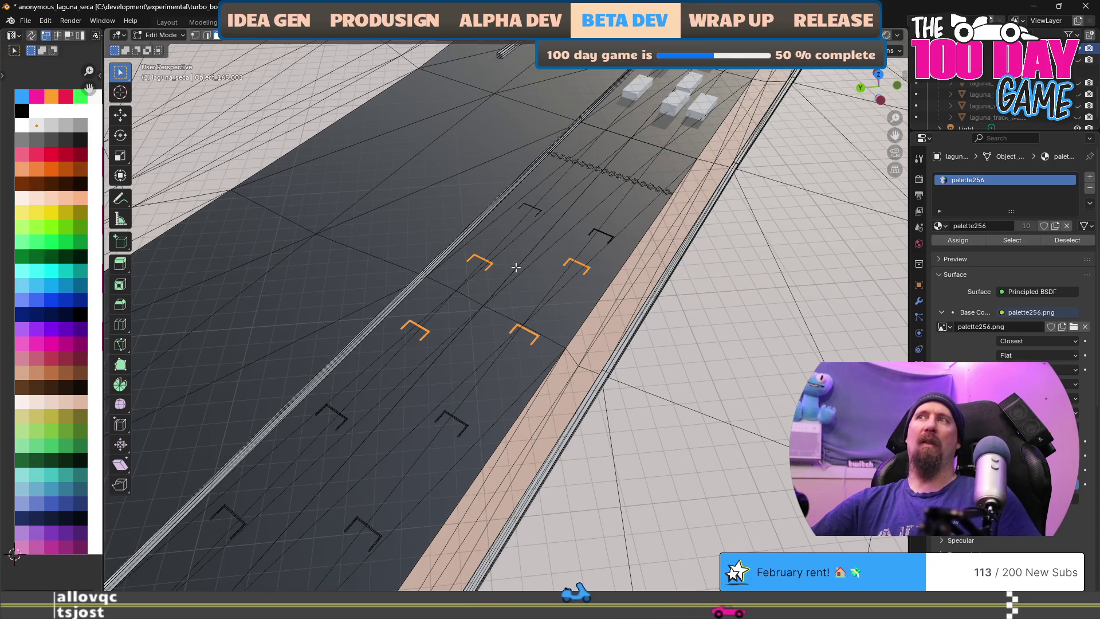
key(Tab)
mouse_move(595, 277)
mouse_down()
mouse_move(561, 308)
mouse_move(449, 303)
mouse_move(506, 365)
mouse_move(462, 295)
mouse_up()
key(Tab)
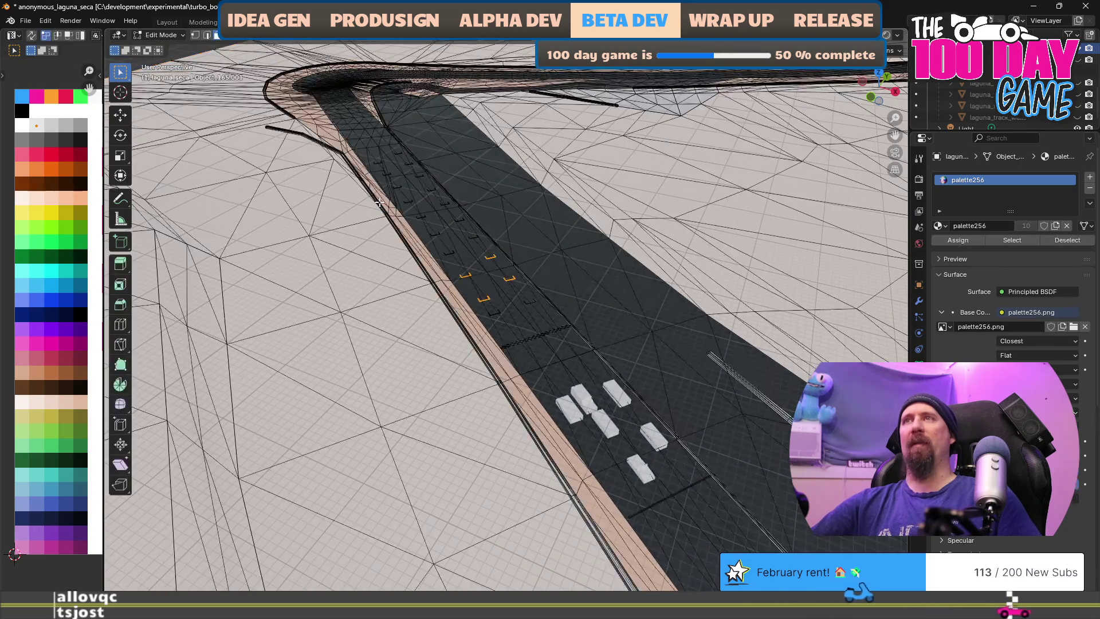
mouse_move(379, 201)
mouse_down()
mouse_move(454, 394)
mouse_move(545, 391)
mouse_up()
key(ctrl+s)
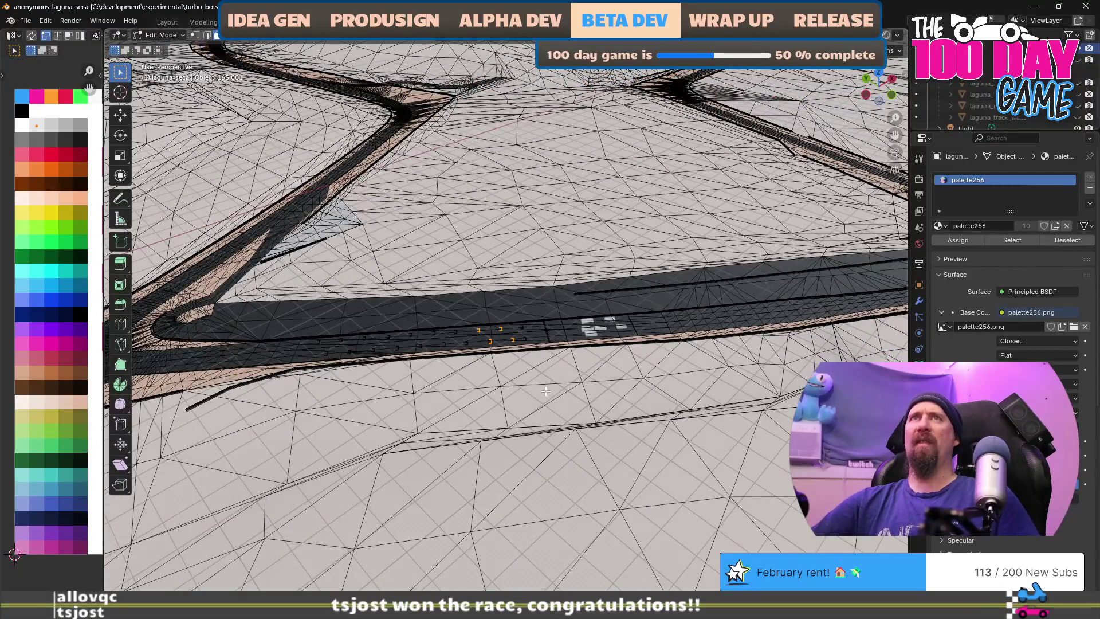
Back in Unity, show the Project panel and list All Materials under Favorites
key(alt+Tab)
key(alt+Tab)
key(alt+shift+Tab)
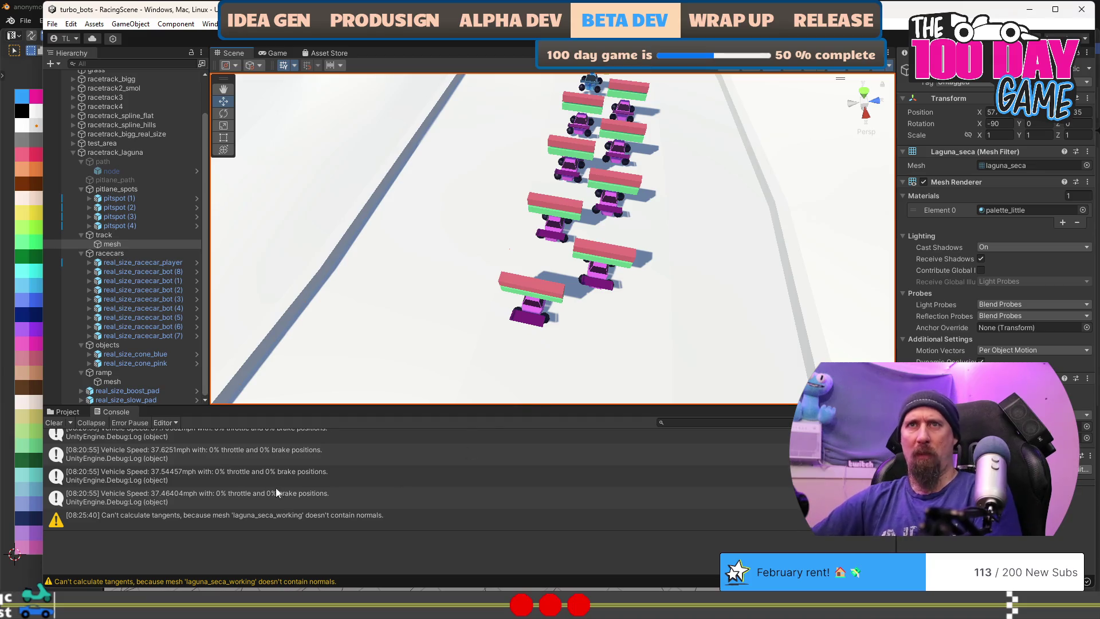
key(ctrl+5)
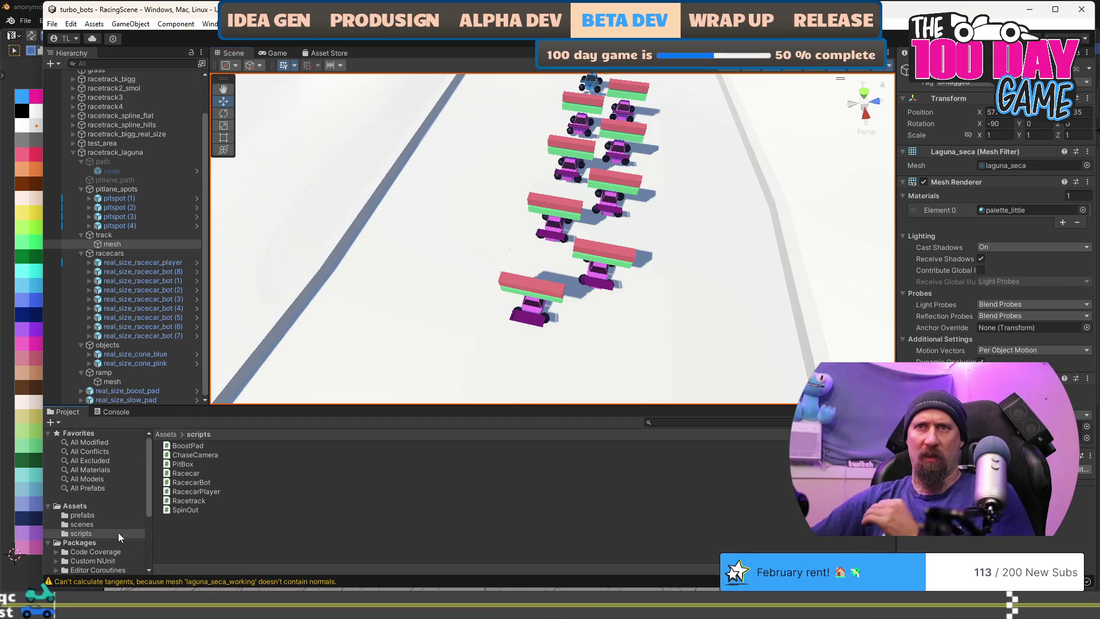
scroll(81, 488, down, 3)
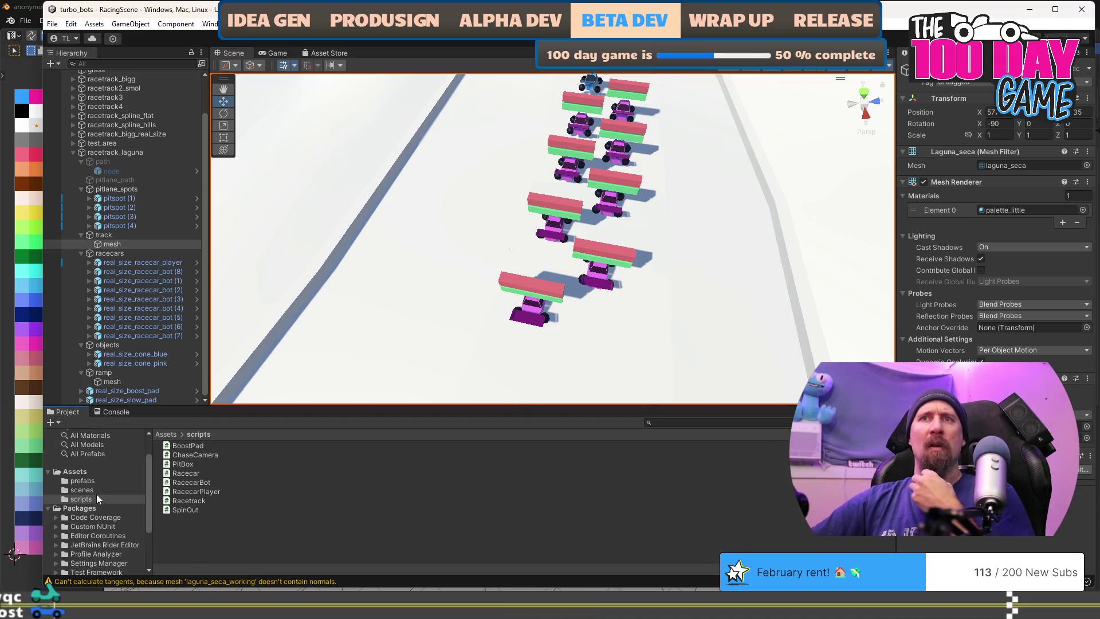
click(97, 438)
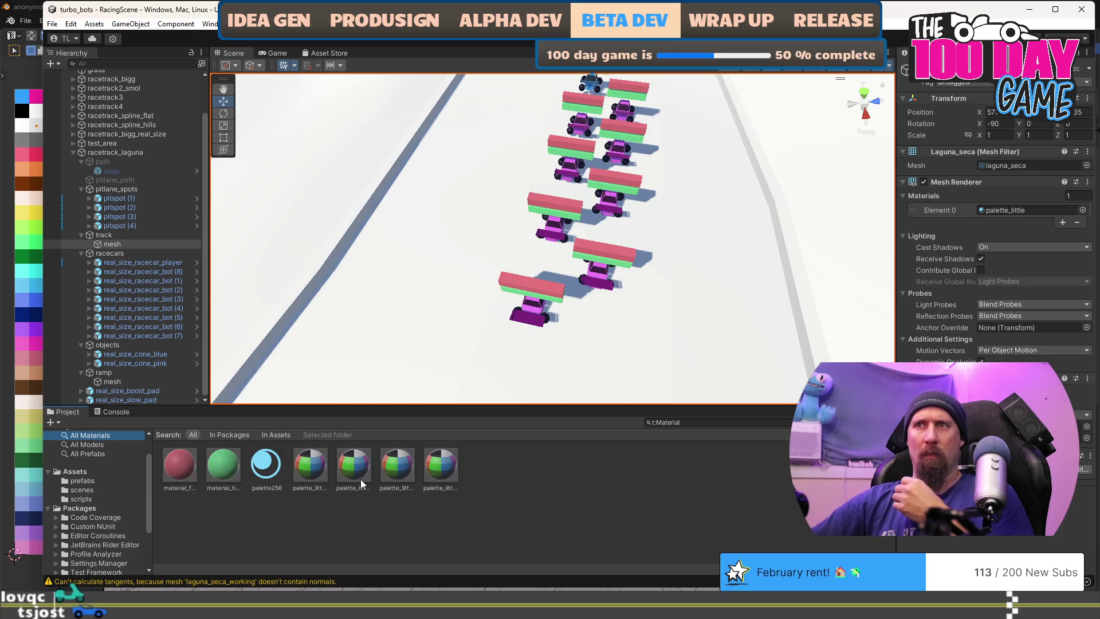
Duplicate palette_little.mat, then delete the stray palette_little 1 copy
click(306, 471)
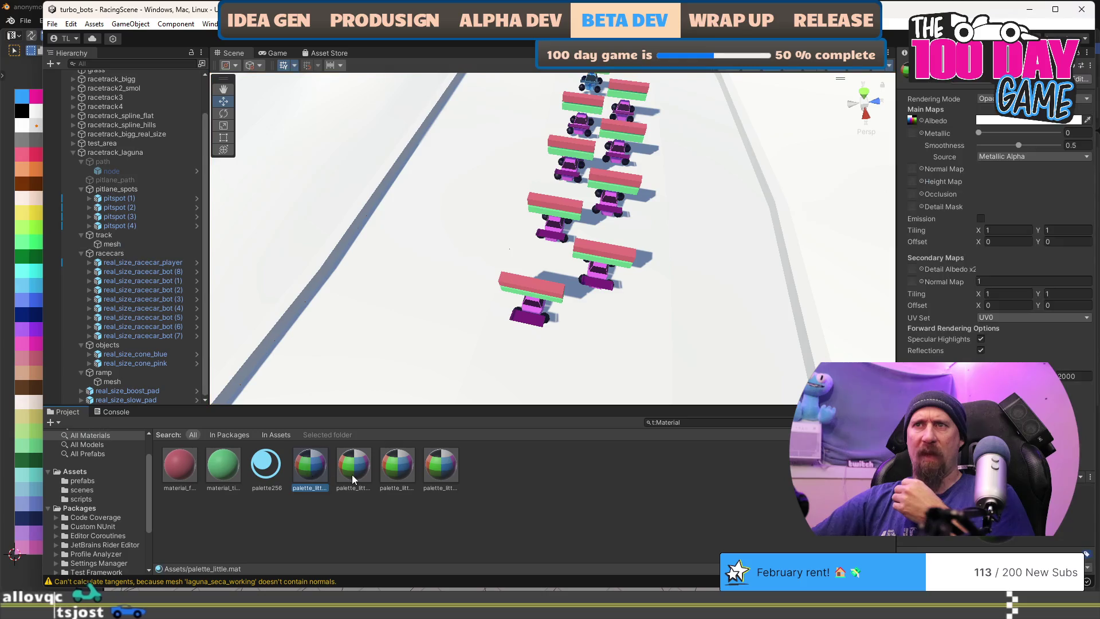
click(351, 474)
click(381, 474)
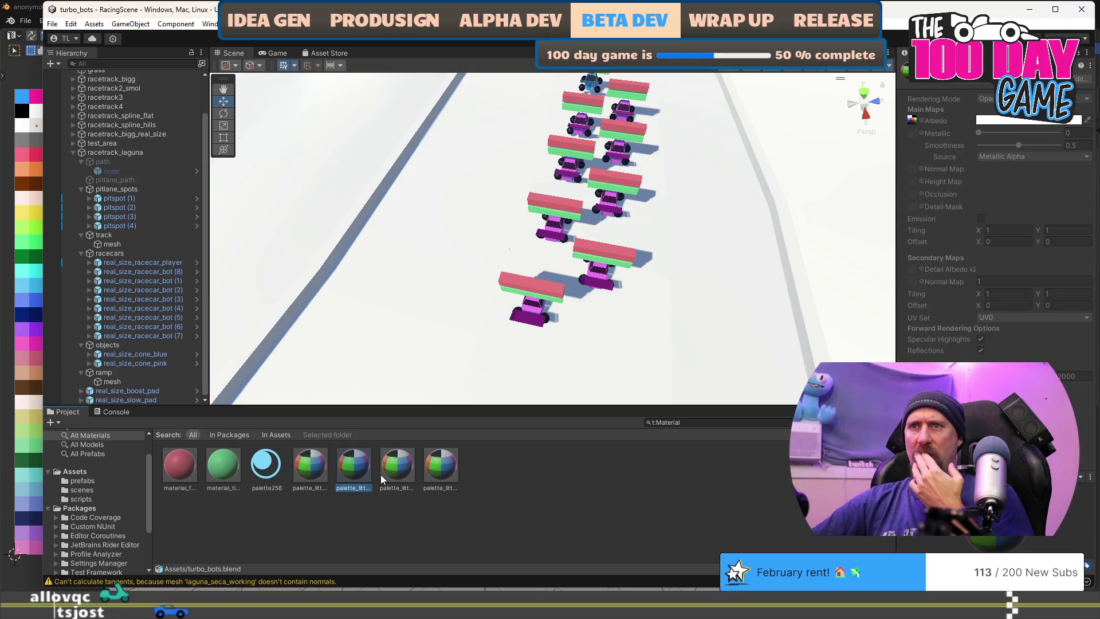
click(441, 469)
click(407, 471)
click(360, 470)
click(312, 470)
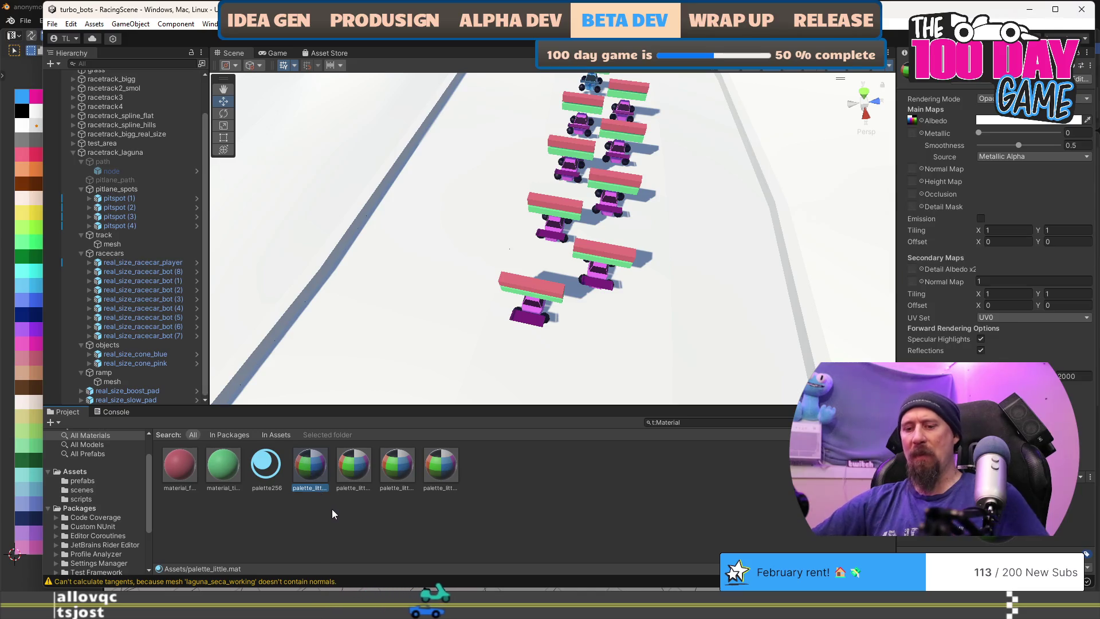
key(ctrl+d)
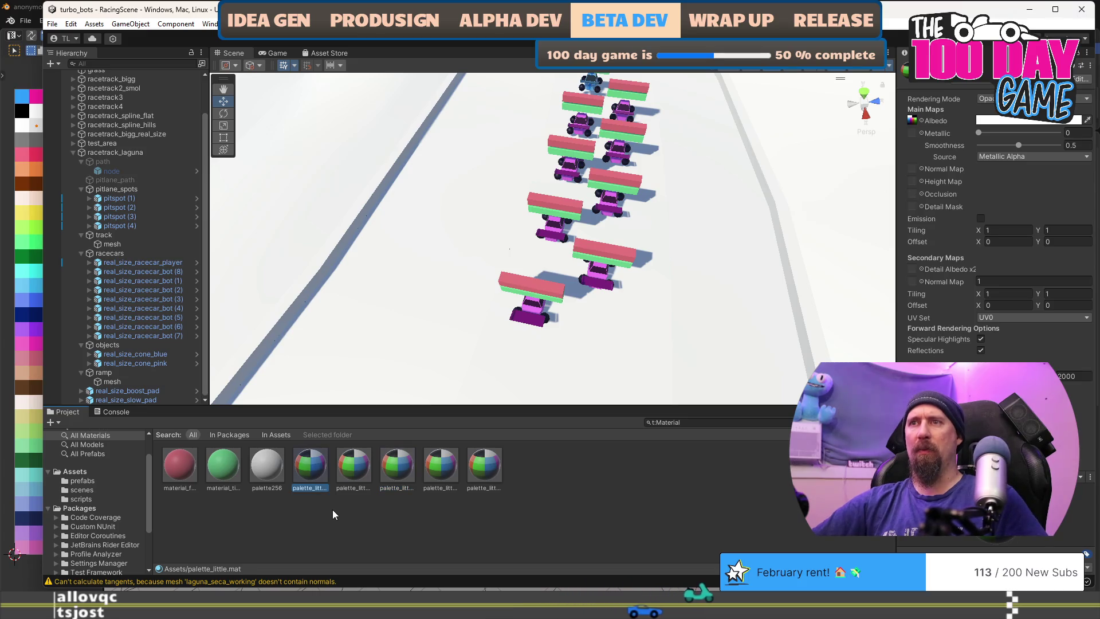
key(Left)
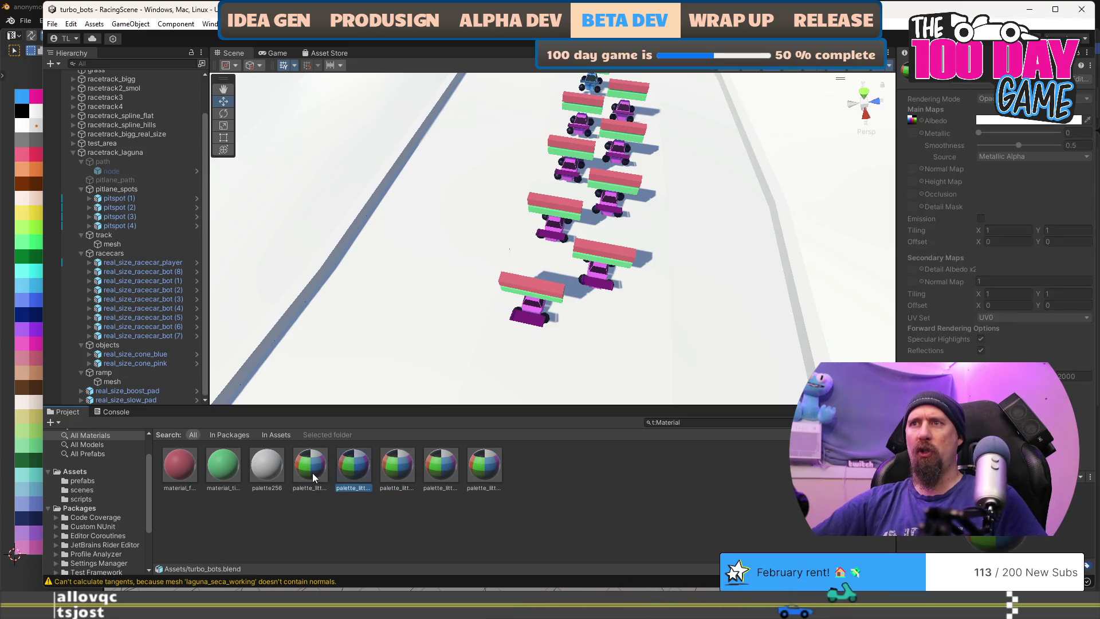
click(388, 473)
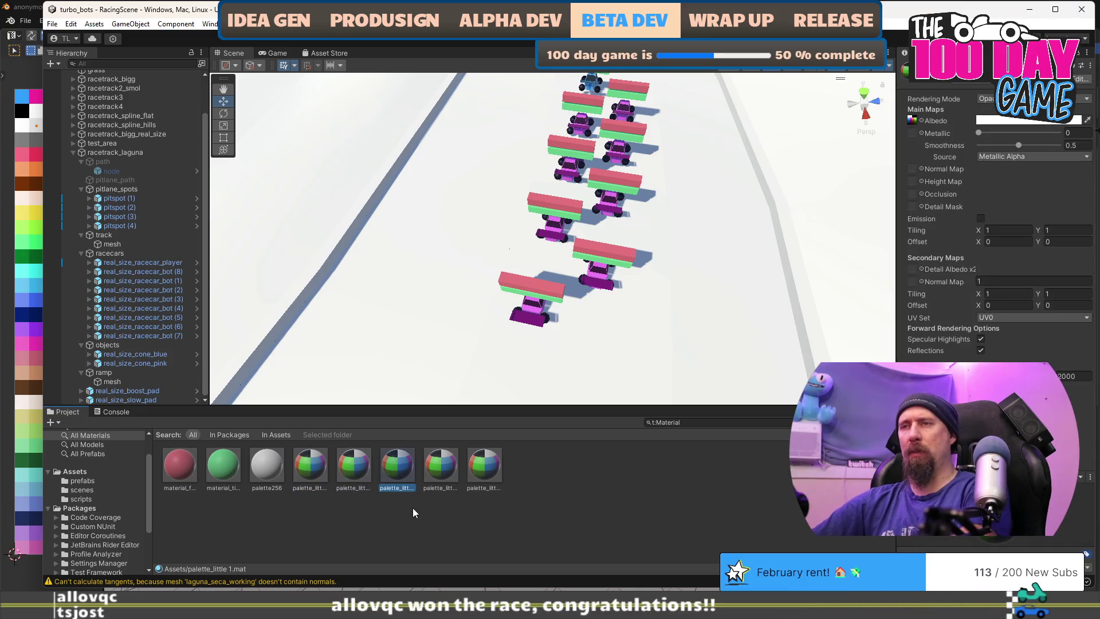
key(Delete)
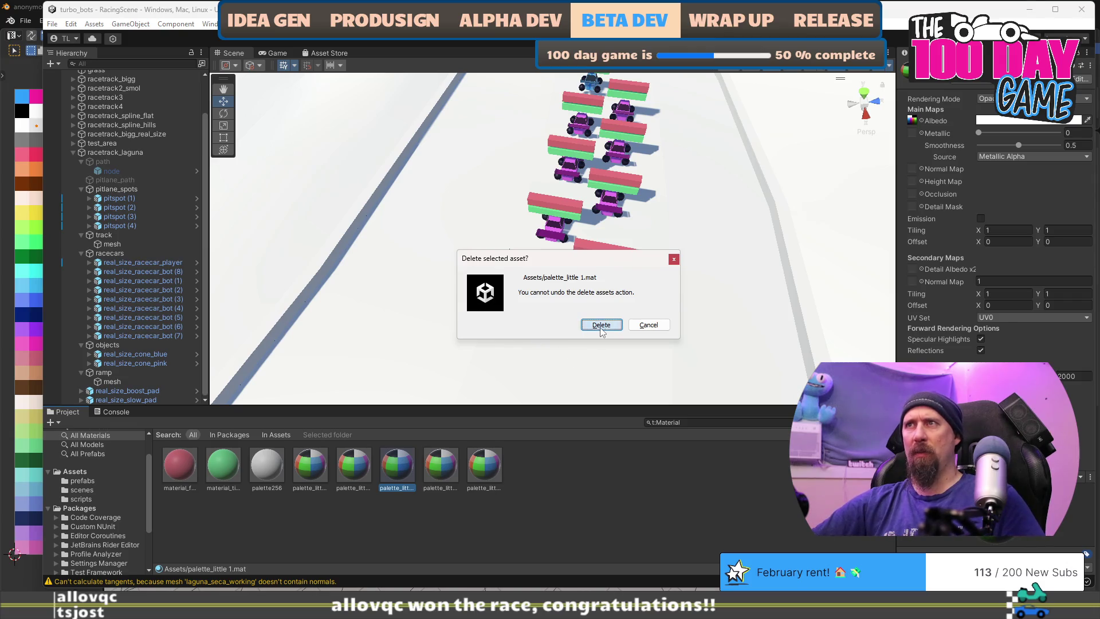
click(601, 325)
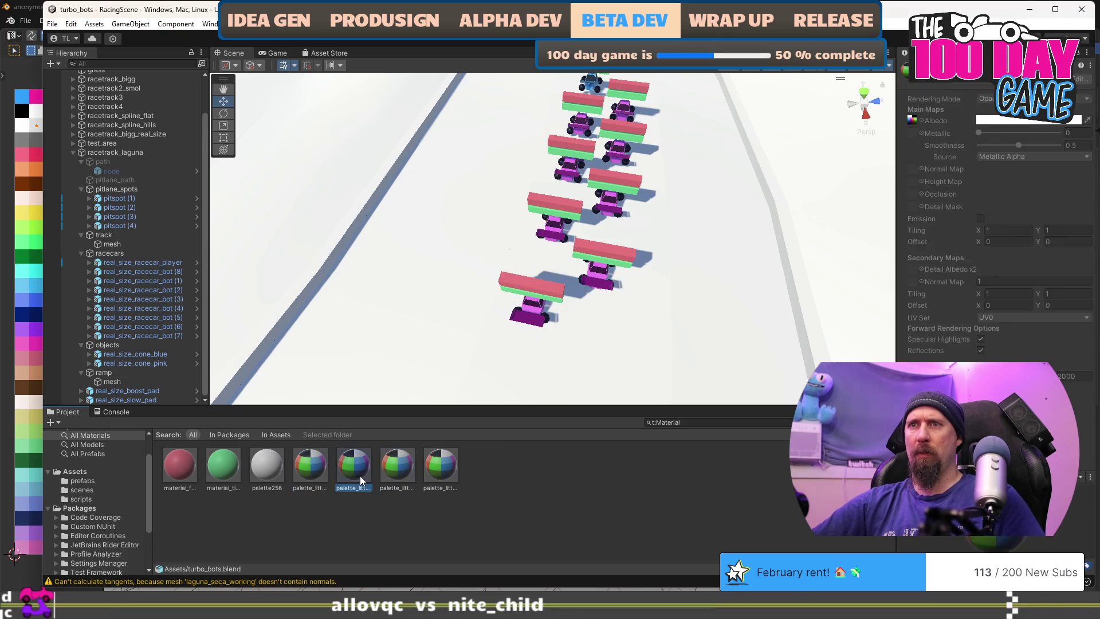
Duplicate palette_little.mat again, name the copy palette256, and look for its albedo texture
click(428, 478)
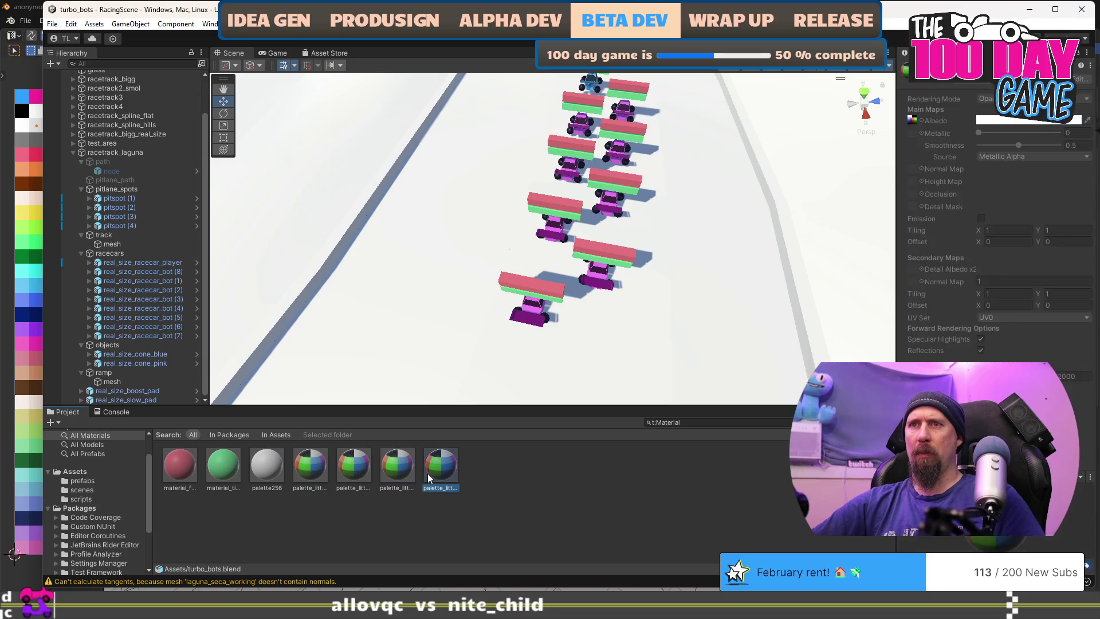
click(270, 468)
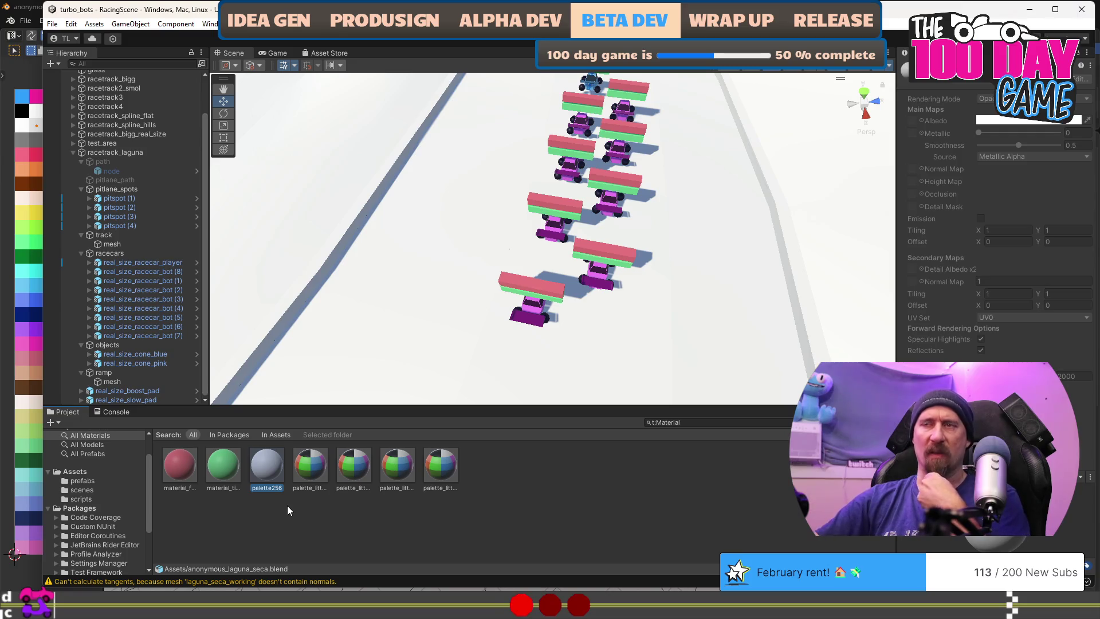
click(308, 470)
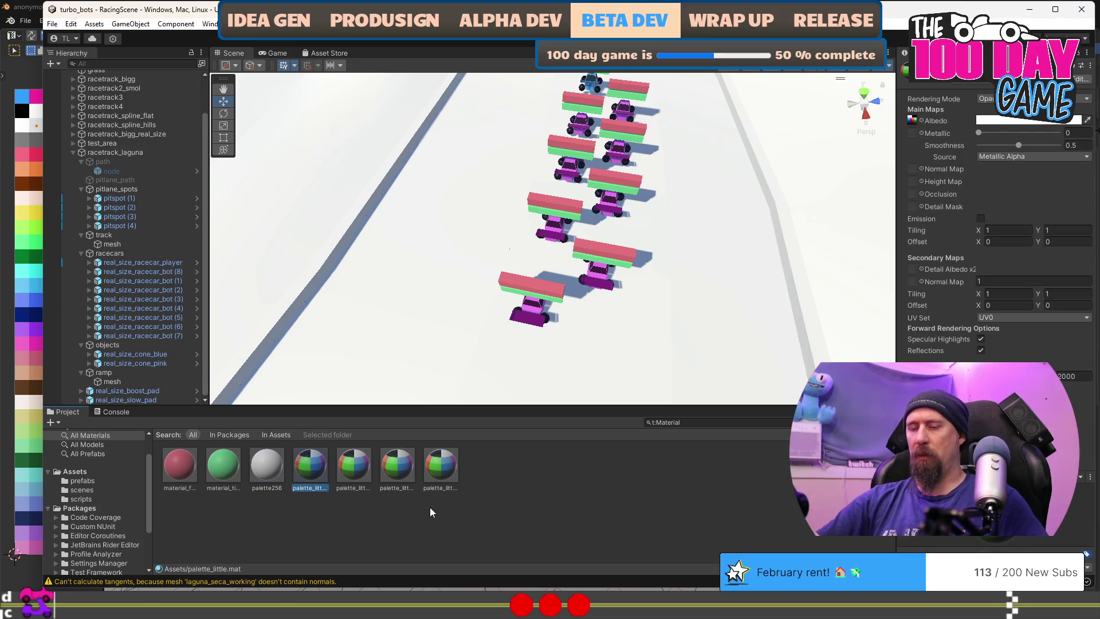
key(ctrl+d)
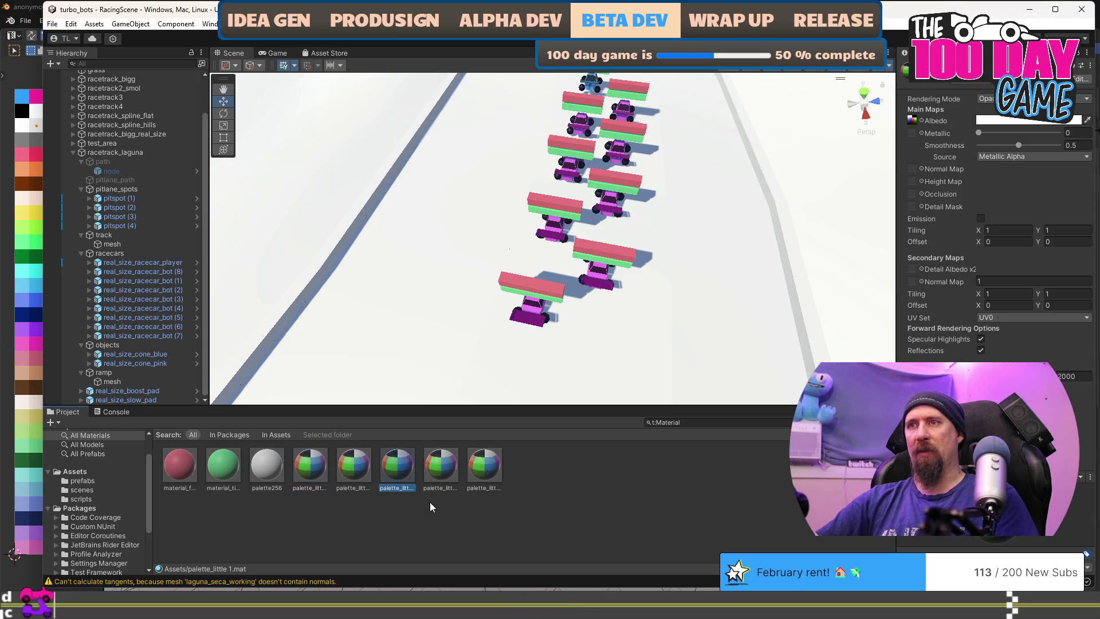
text(pale)
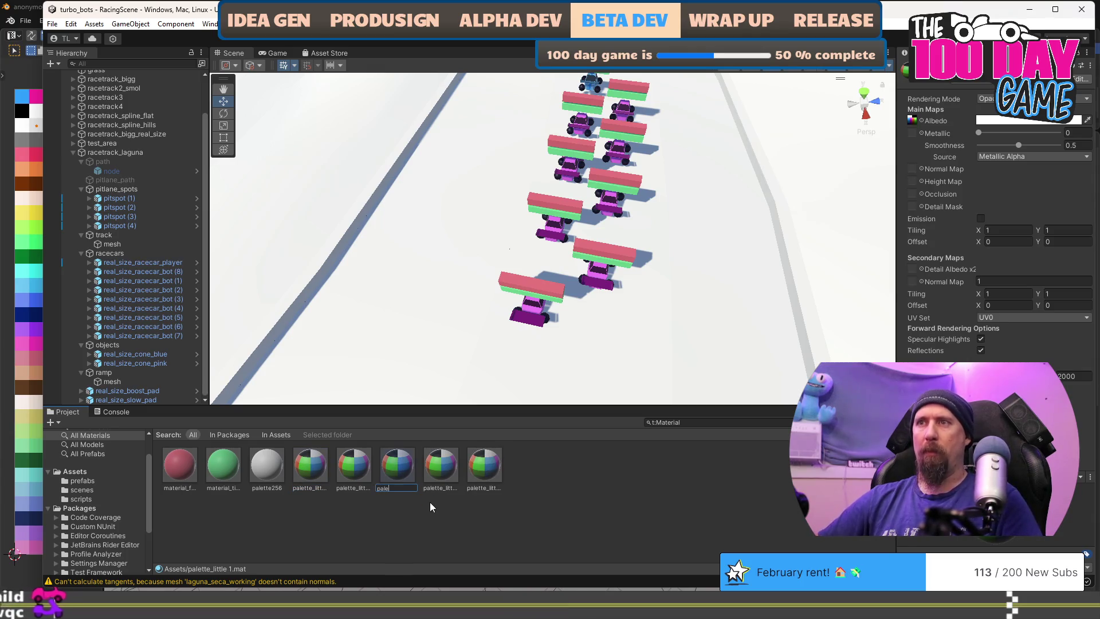
text(tte256)
key(Return)
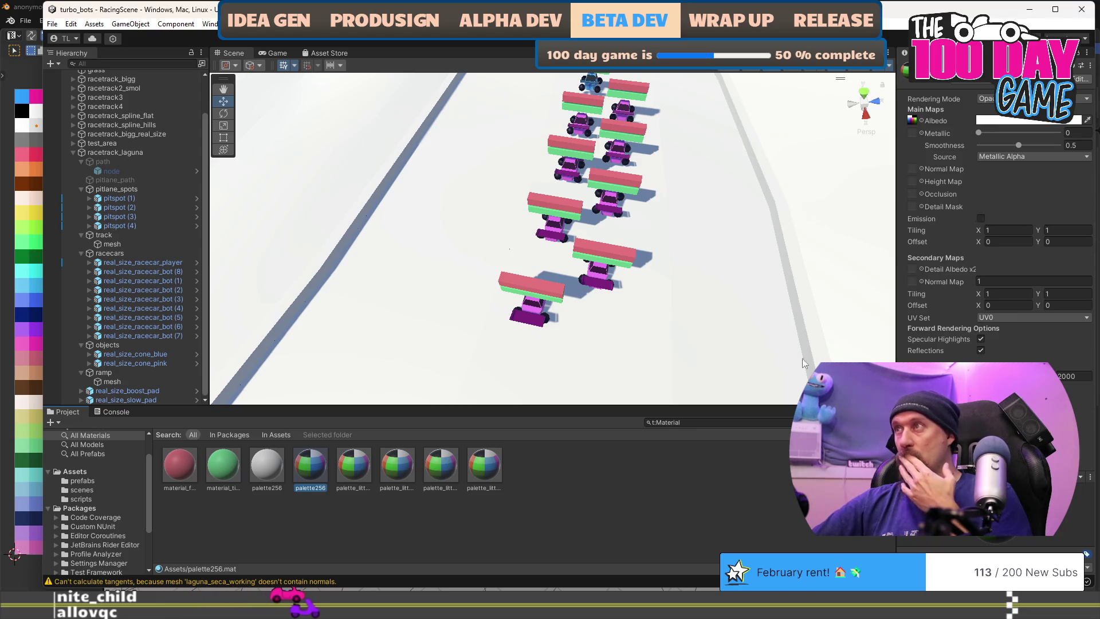
click(912, 122)
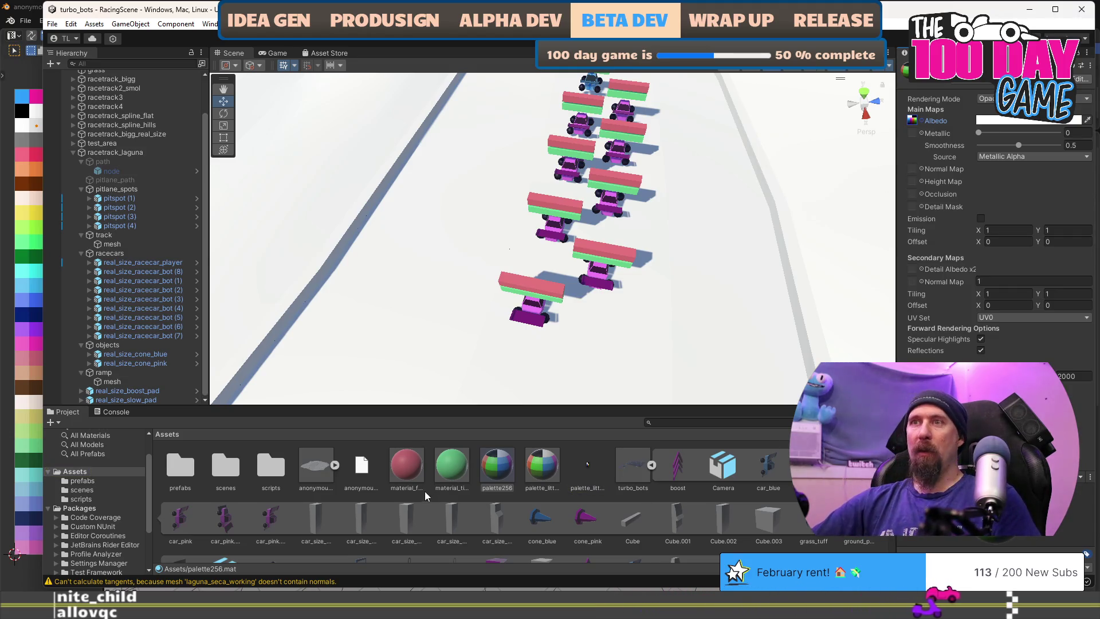
scroll(420, 475, down, 5)
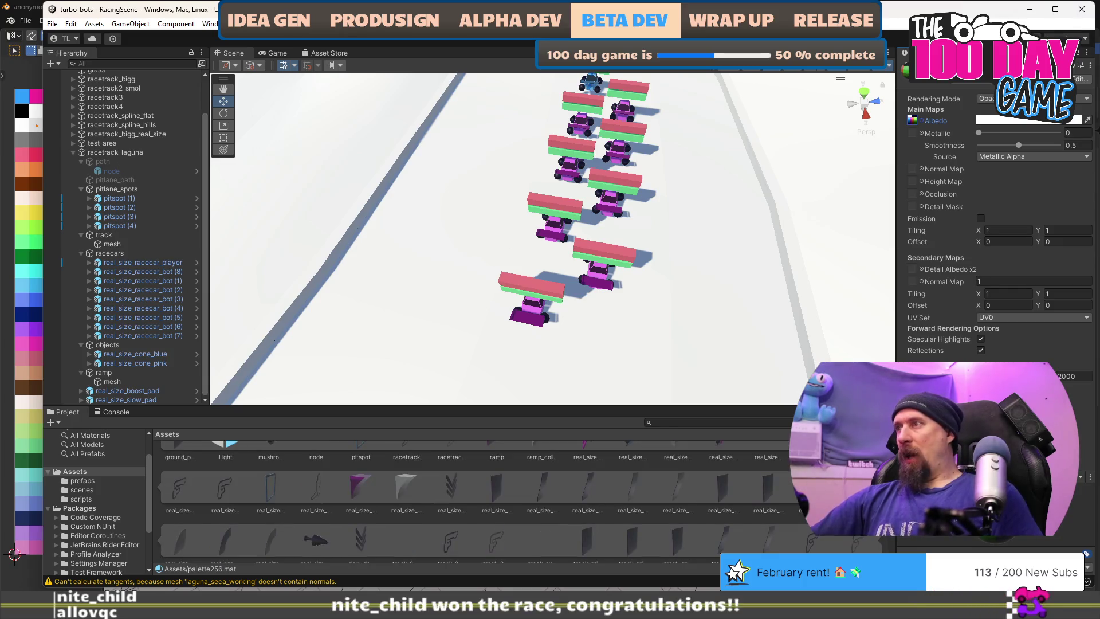
scroll(487, 507, up, 5)
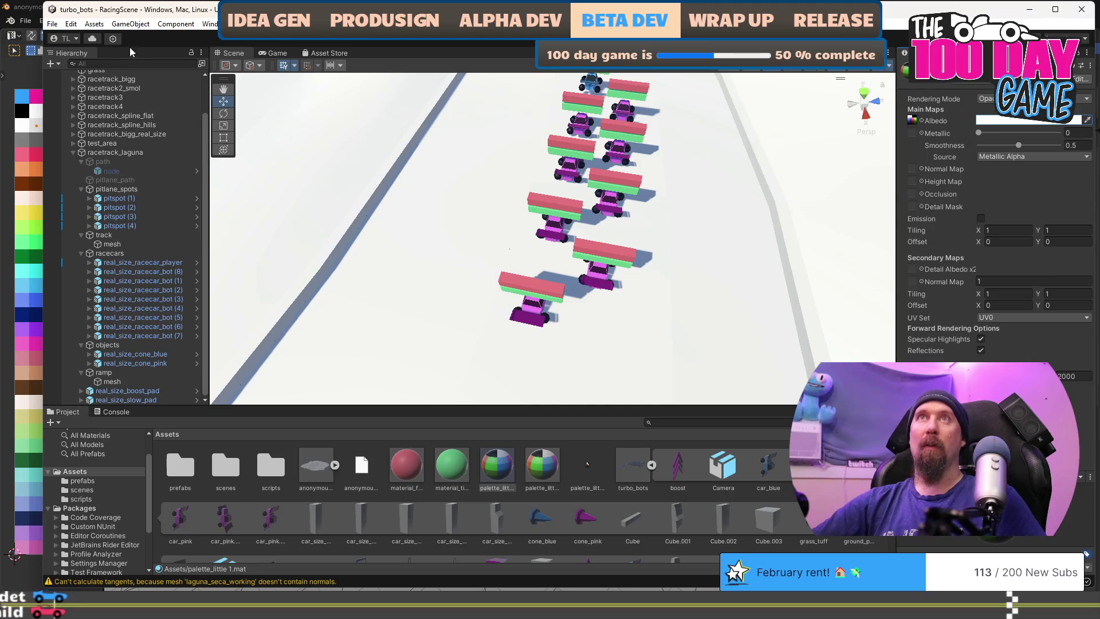
Reapply the palette256 name using Edit > Redo Rename
click(94, 24)
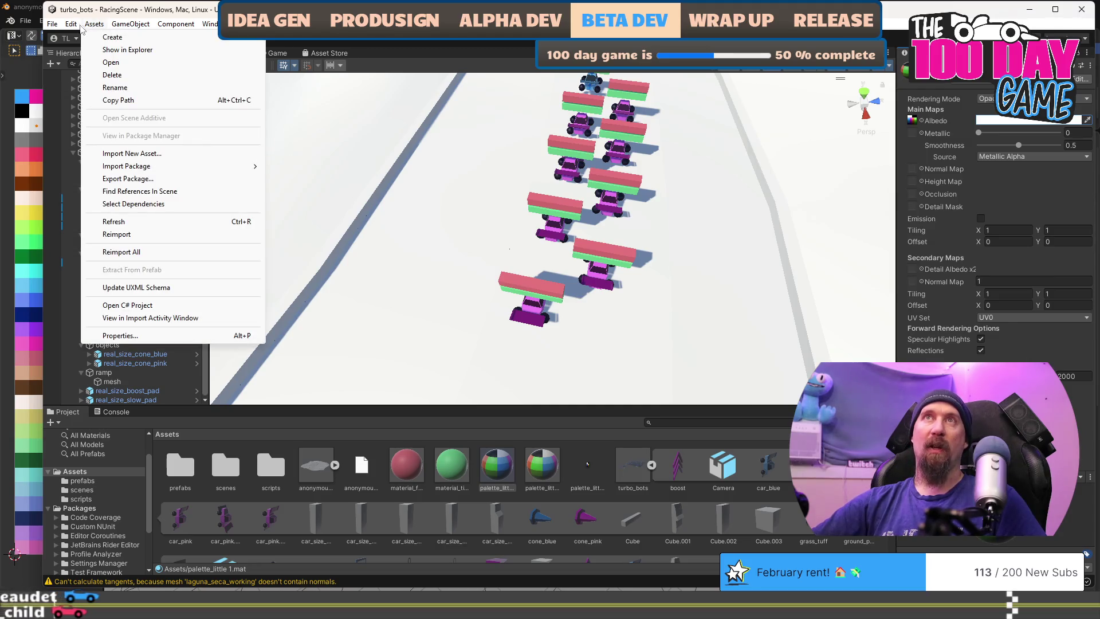
mouse_move(72, 26)
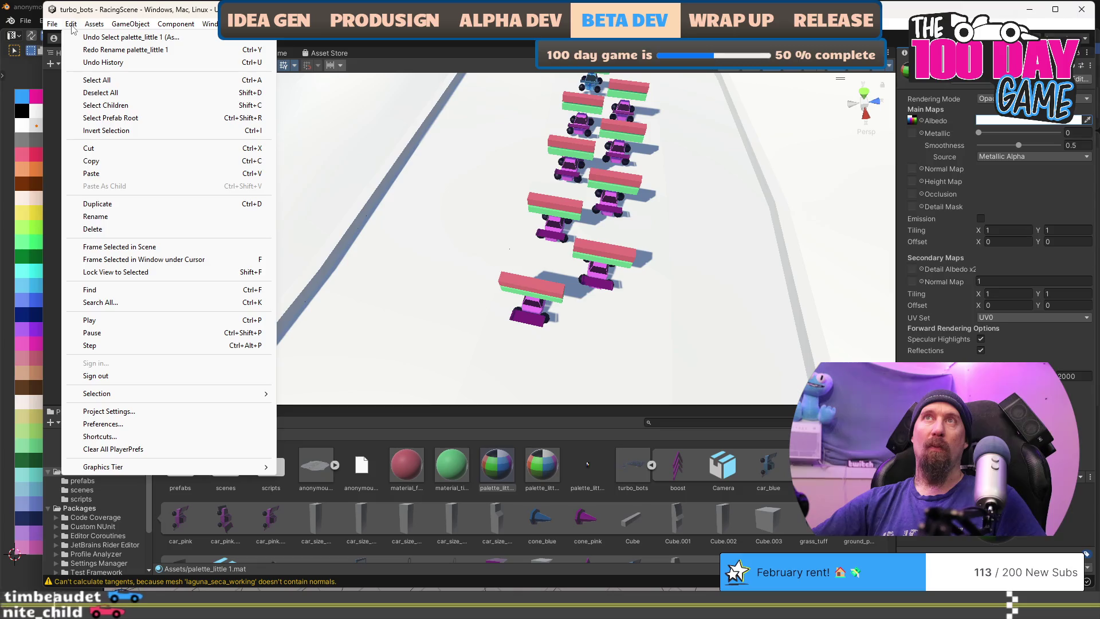
click(126, 50)
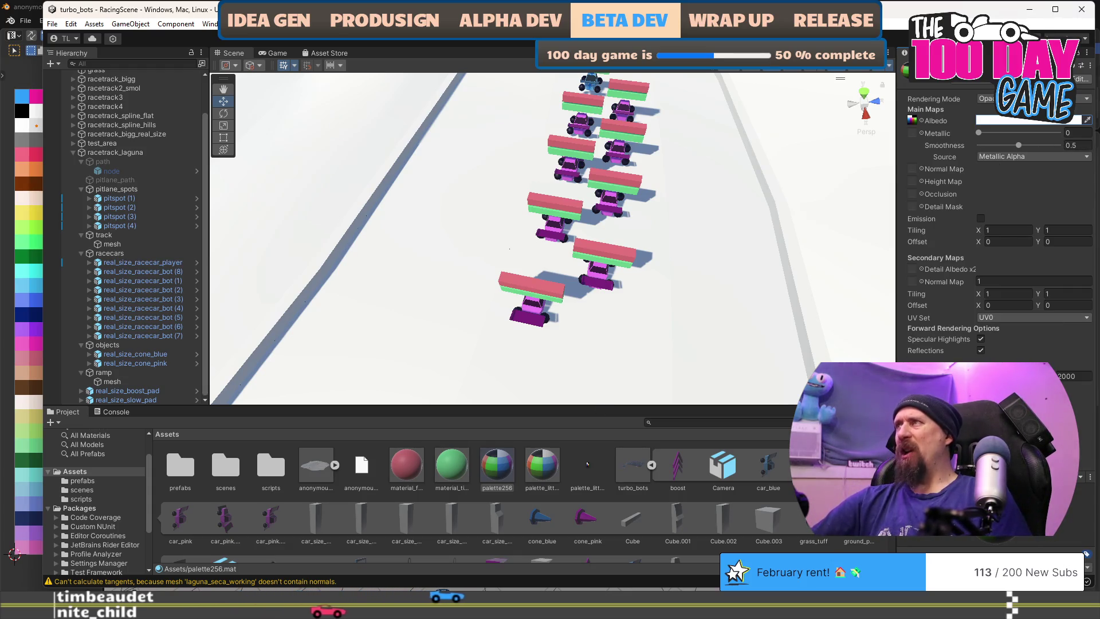
Locate the albedo texture in the project, then bring up Task View
click(912, 120)
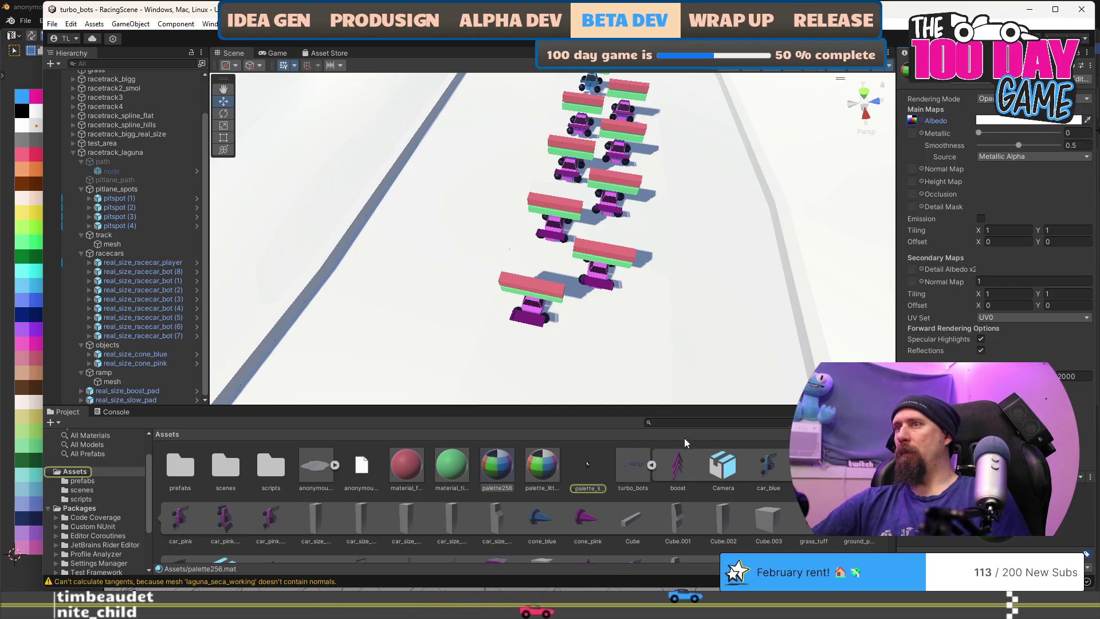
scroll(634, 459, down, 2)
scroll(620, 464, up, 2)
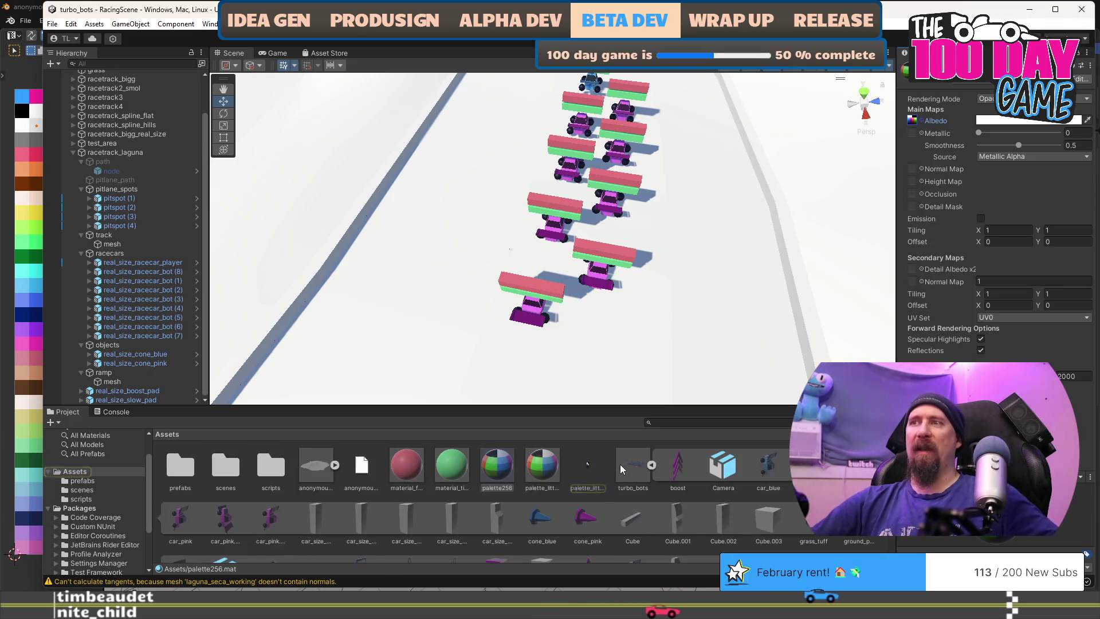
key(super+Tab)
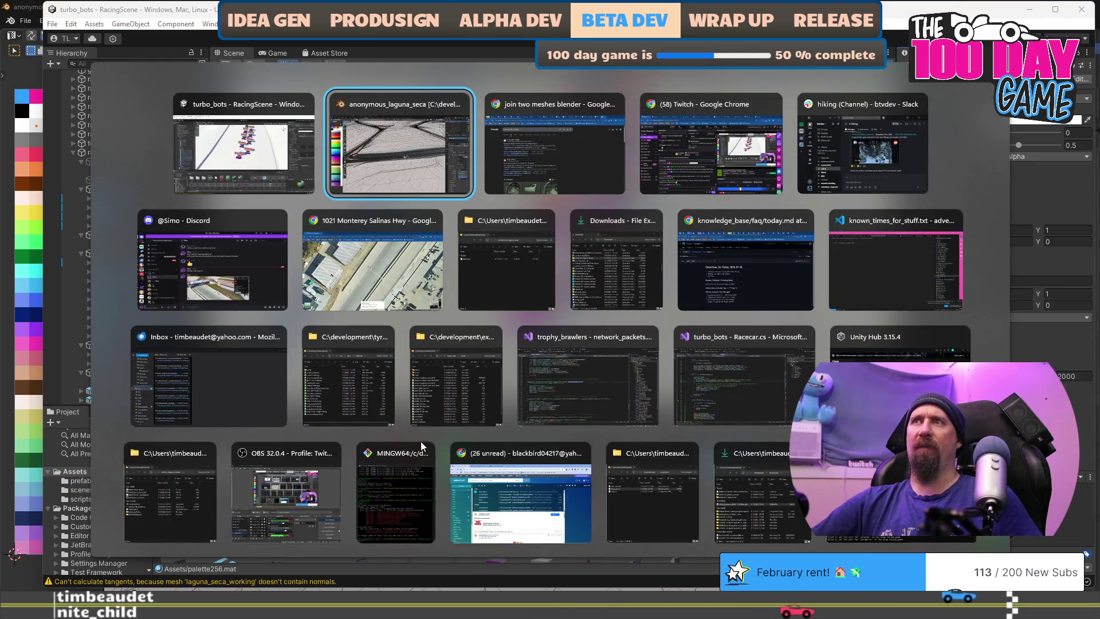
Browse up to C:\development\undefined and pick out palette256.png
click(321, 386)
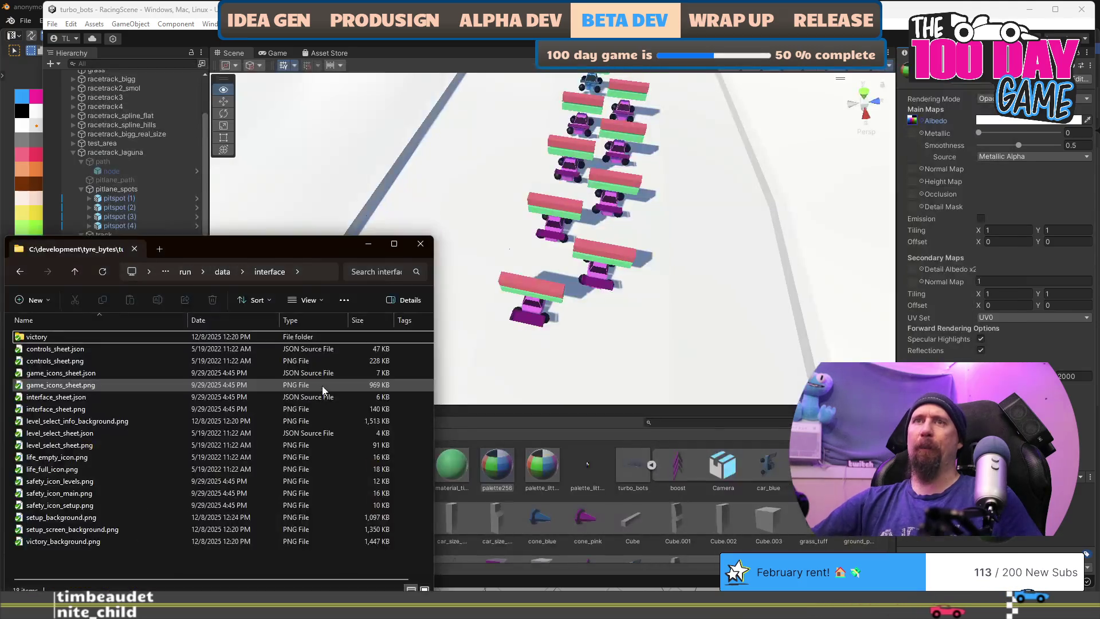
click(183, 274)
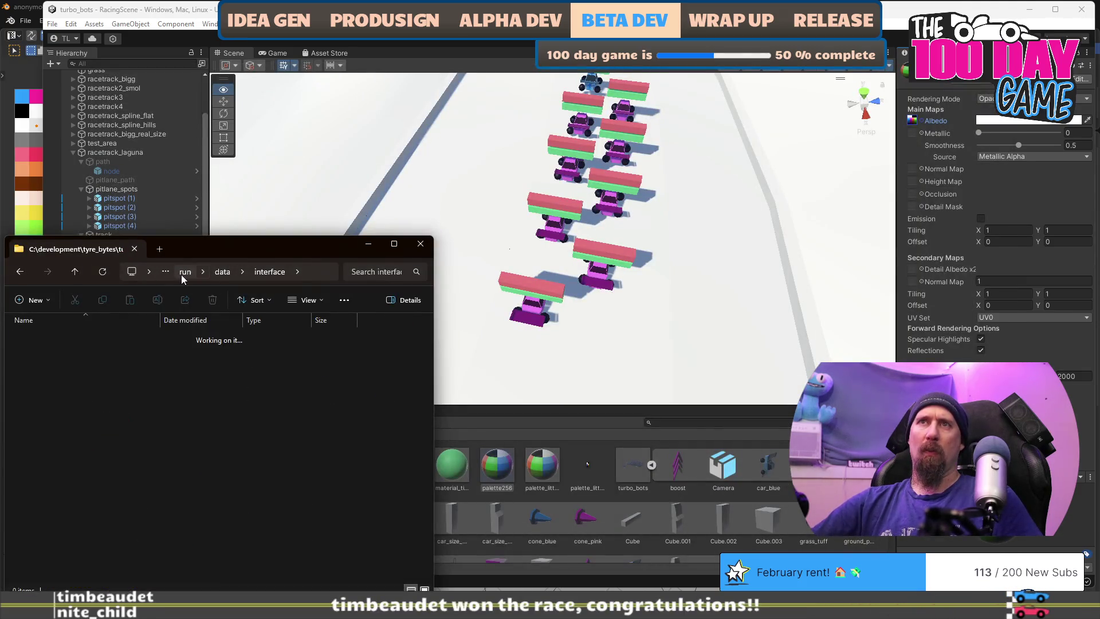
click(193, 274)
click(194, 276)
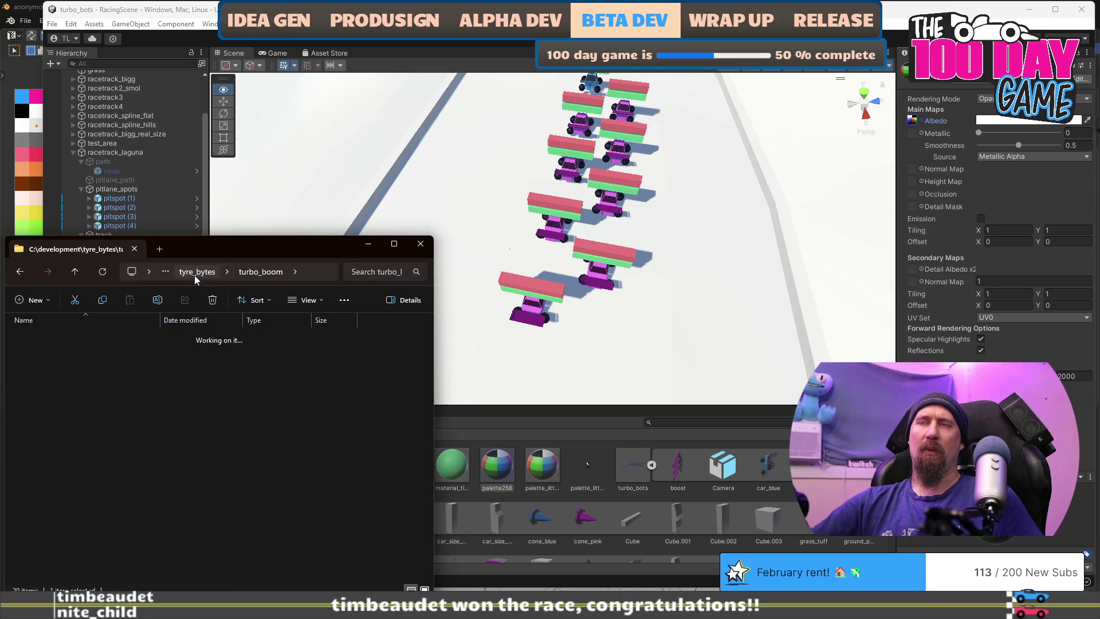
click(197, 277)
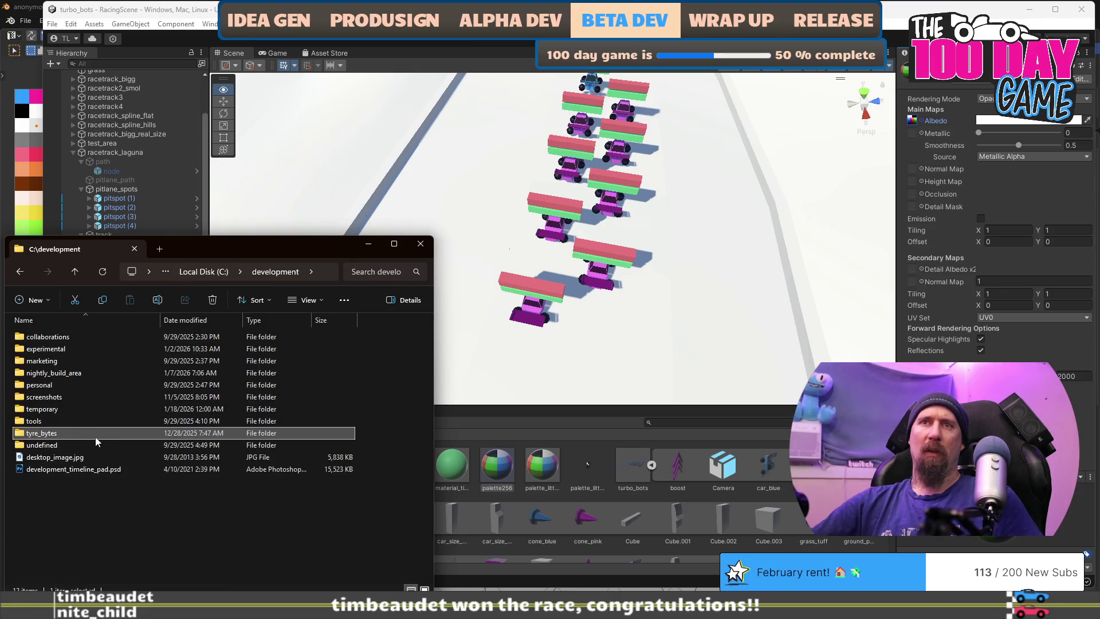
double_click(93, 443)
scroll(84, 496, down, 1)
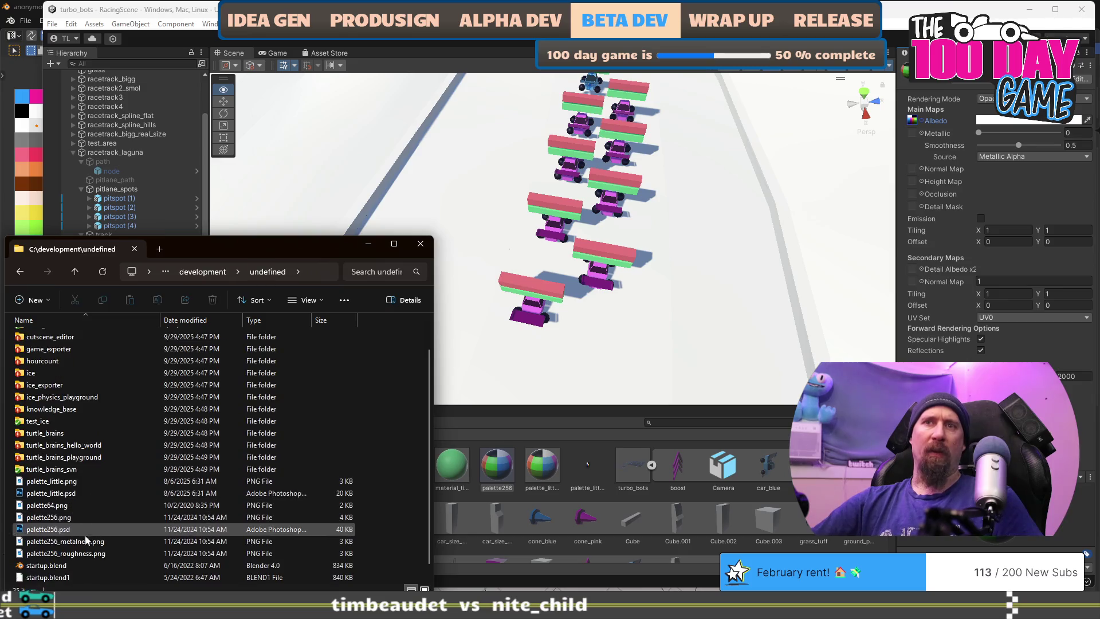
click(85, 516)
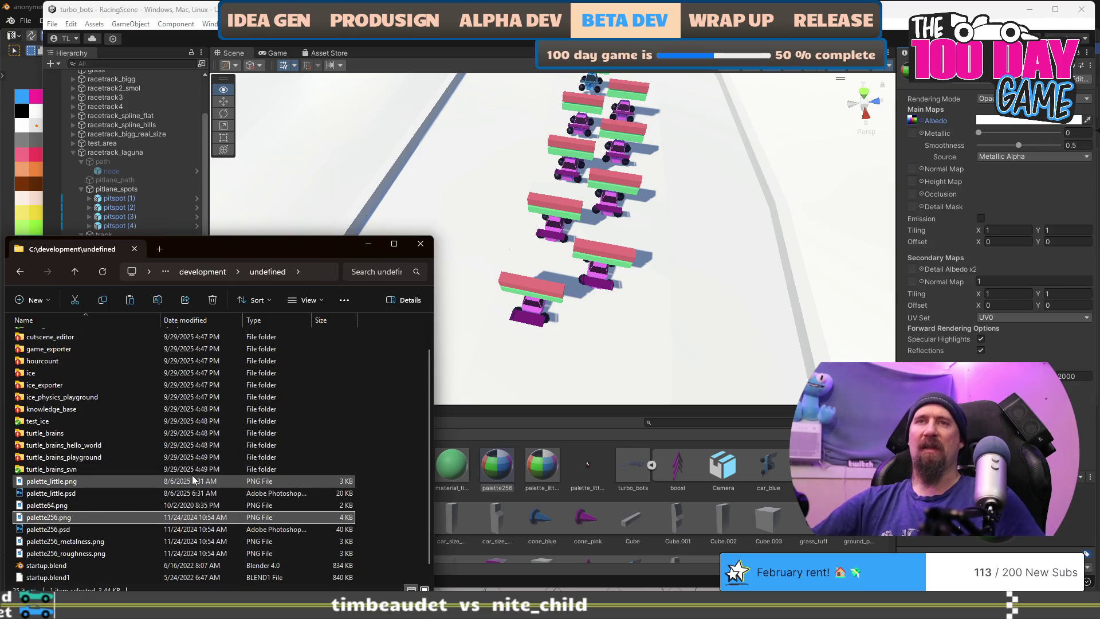
scroll(191, 480, up, 1)
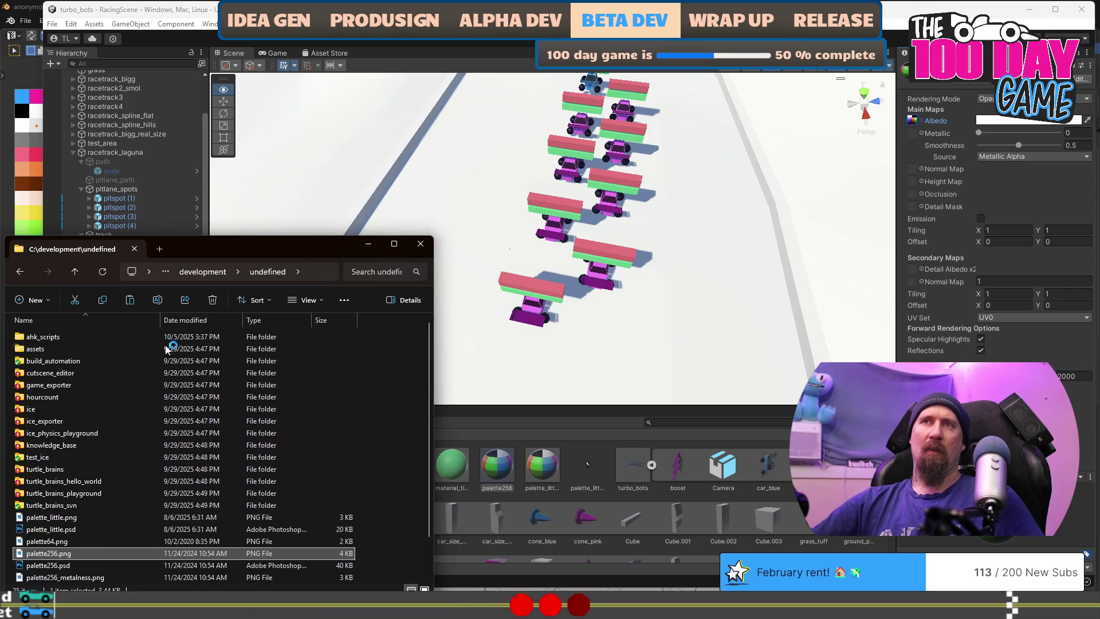
Paste palette256.png into experimental\turbo_bots\Assets and return to Unity
click(209, 279)
double_click(83, 350)
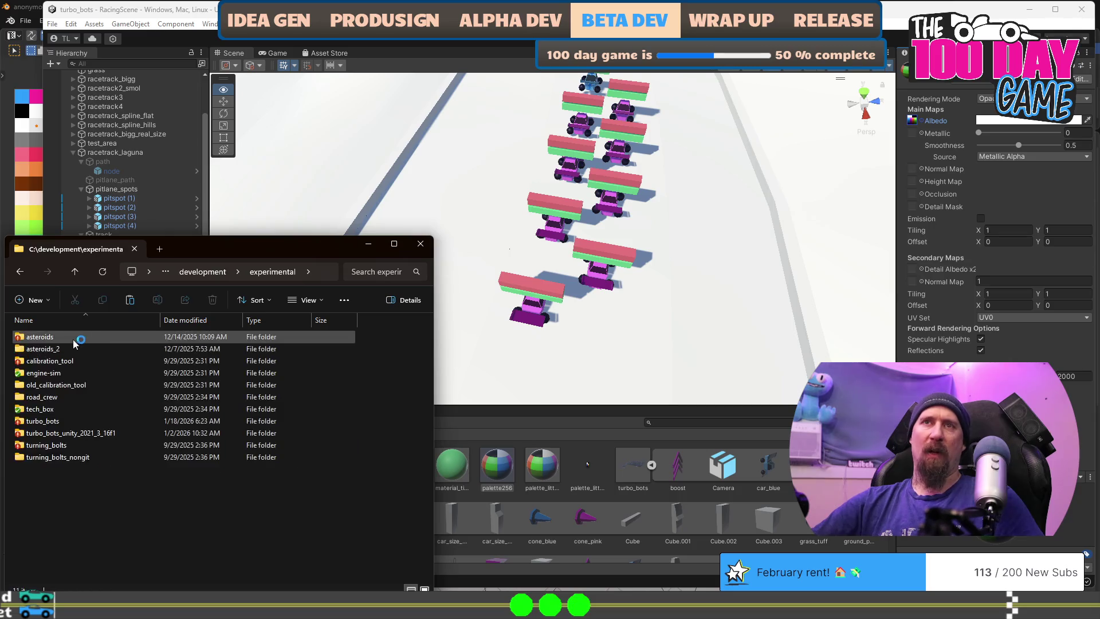
double_click(74, 422)
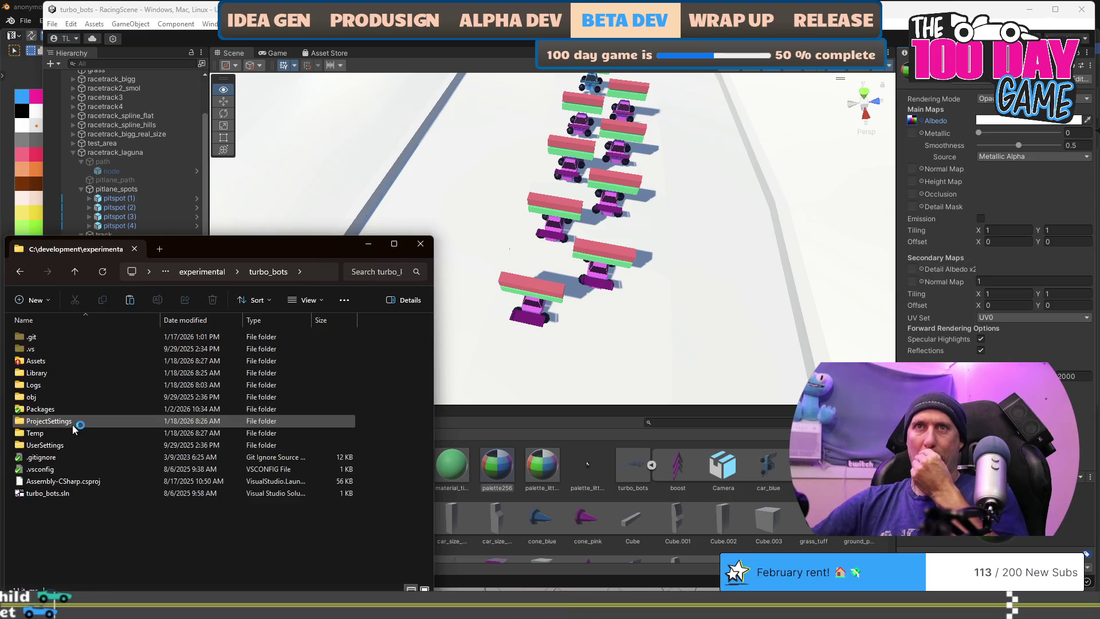
double_click(74, 362)
scroll(151, 497, down, 1)
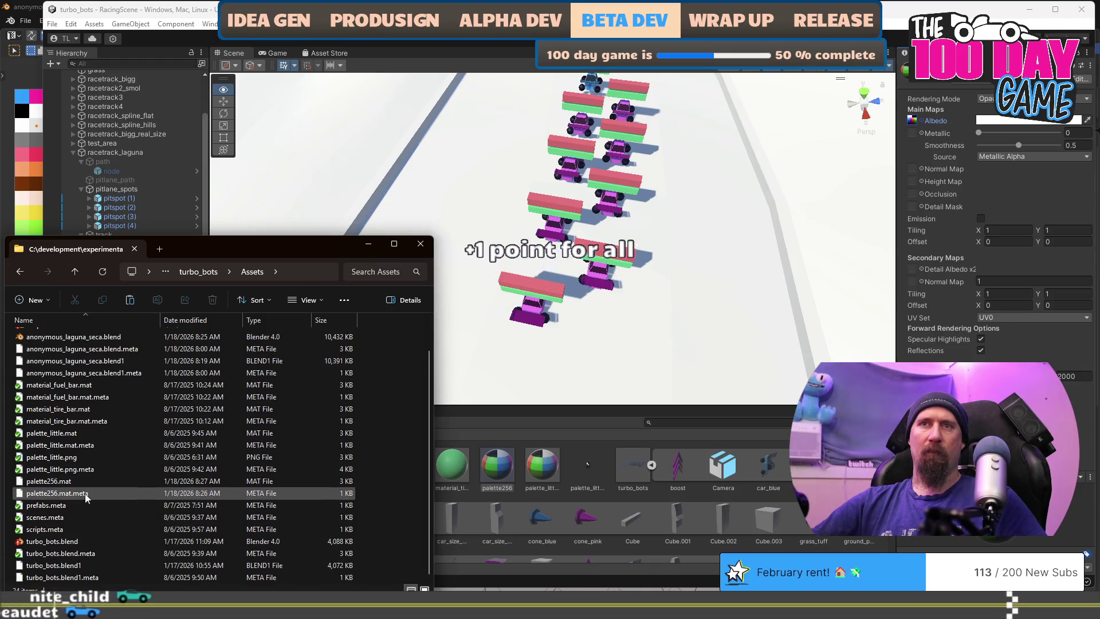
key(ctrl+v)
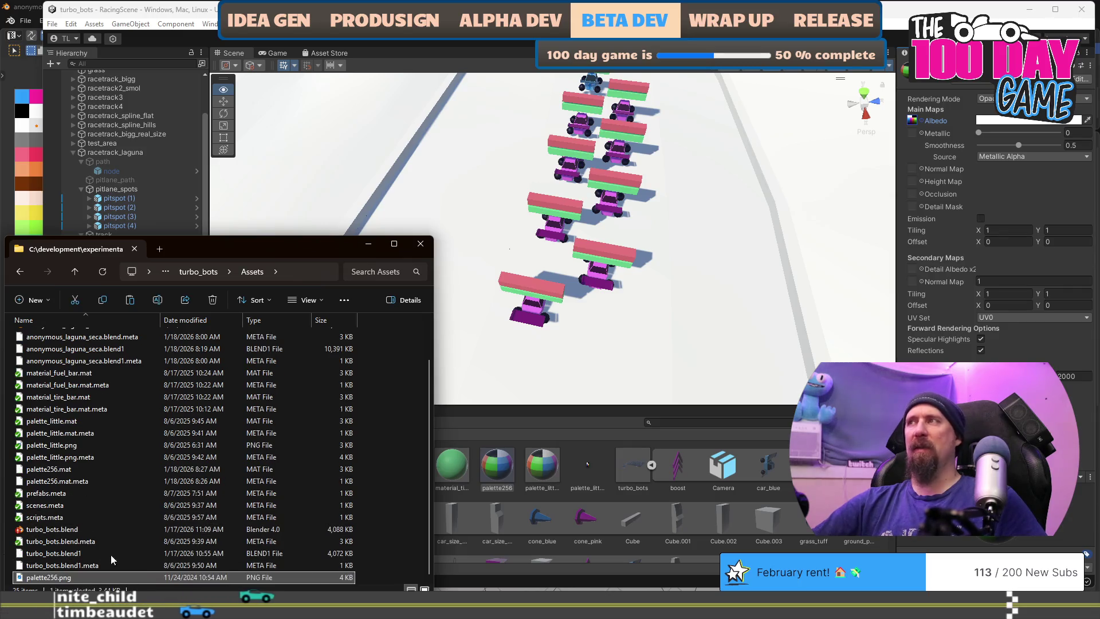
key(alt+Tab)
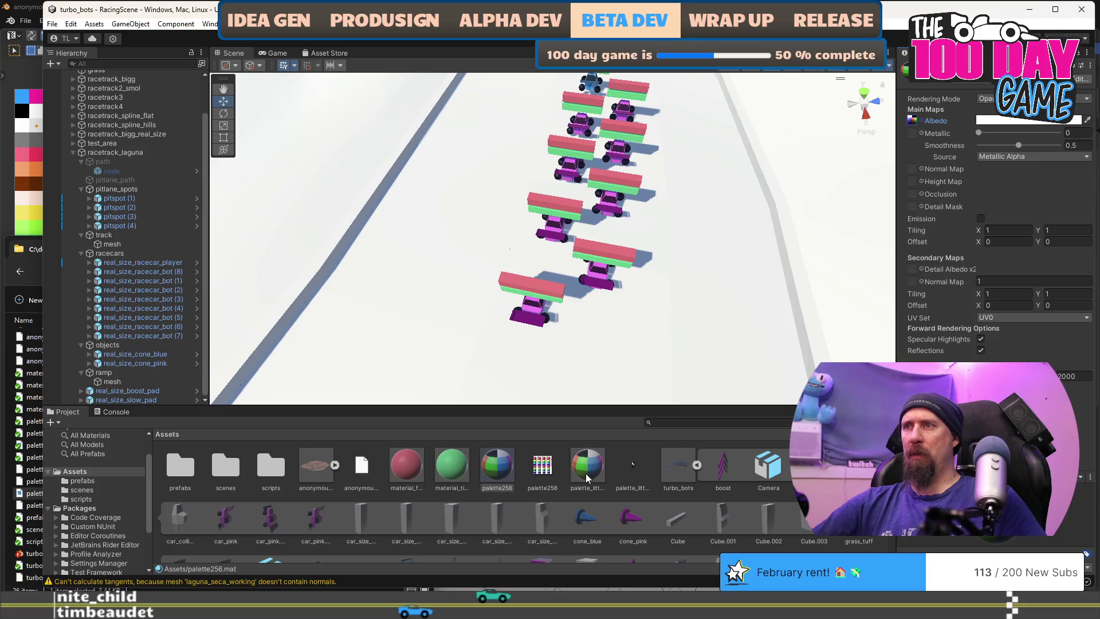
Preview the palette256 image, inspect the palette256 material, then select the laguna_seca track mesh
double_click(542, 465)
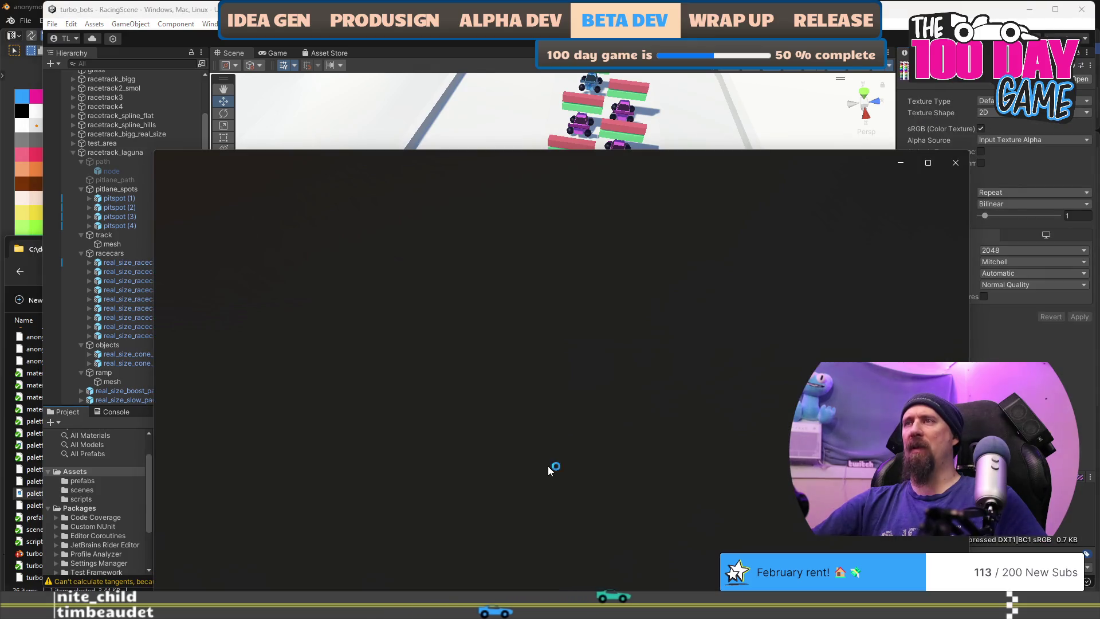
click(955, 164)
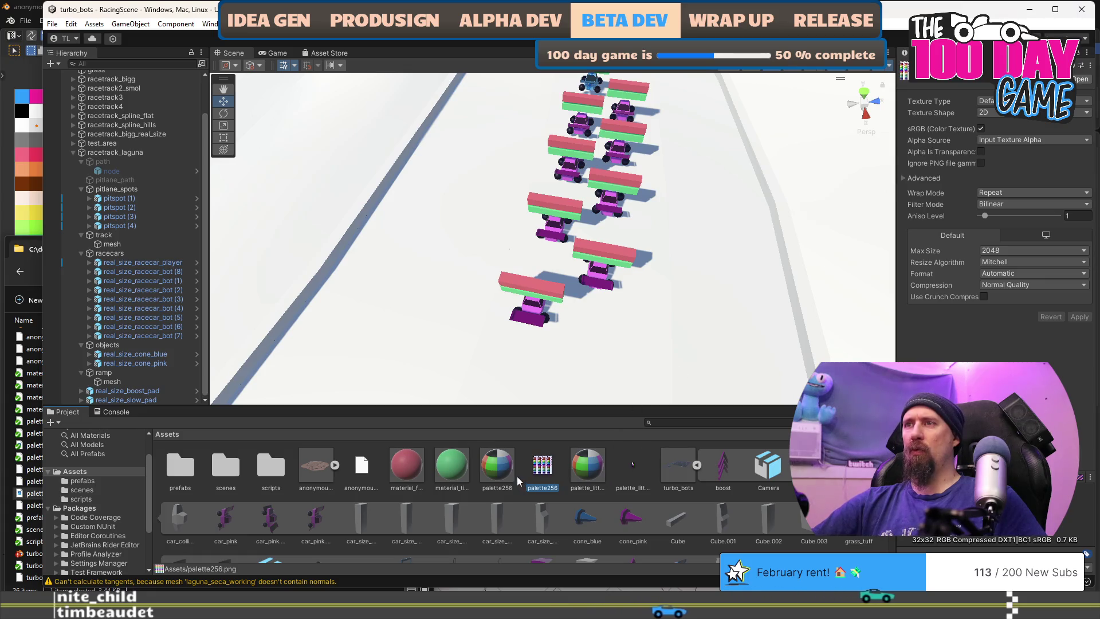
click(499, 476)
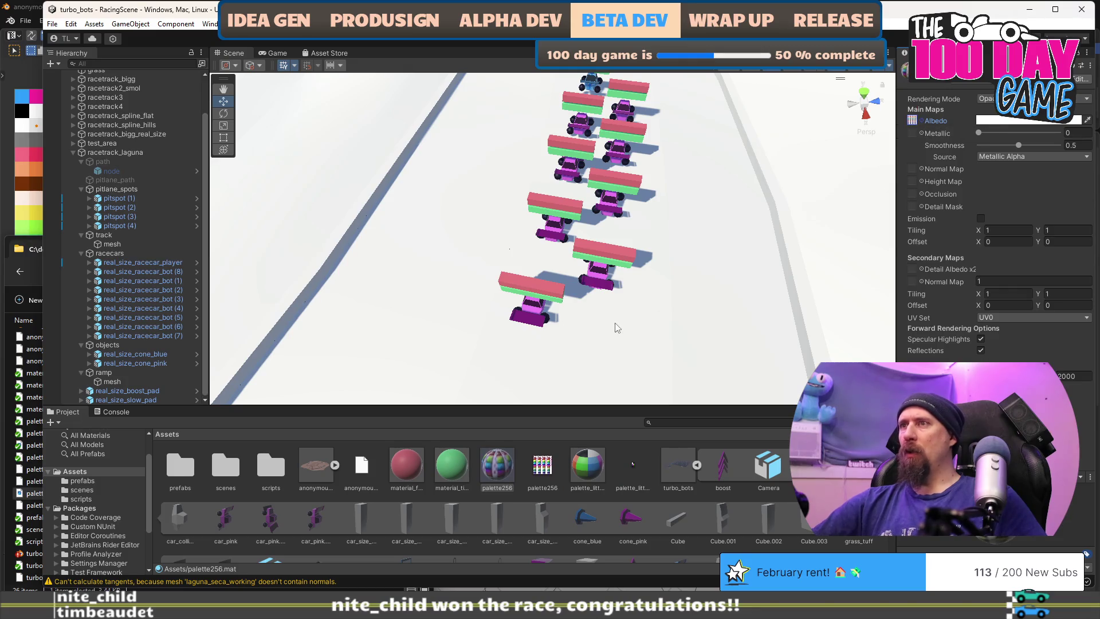
scroll(605, 353, down, 5)
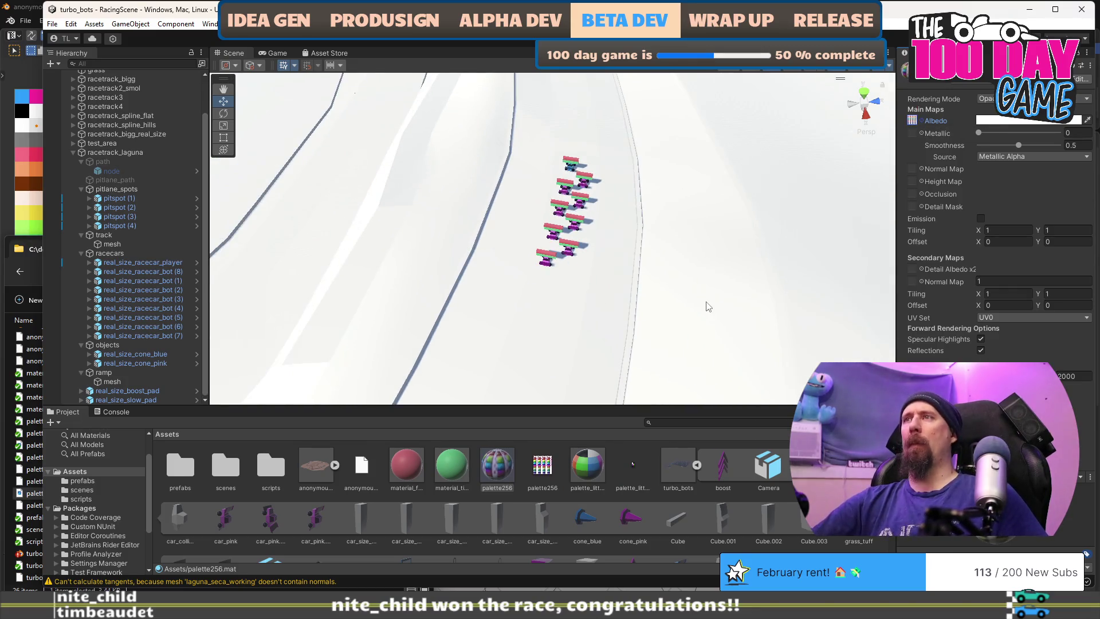
click(708, 305)
scroll(708, 305, down, 5)
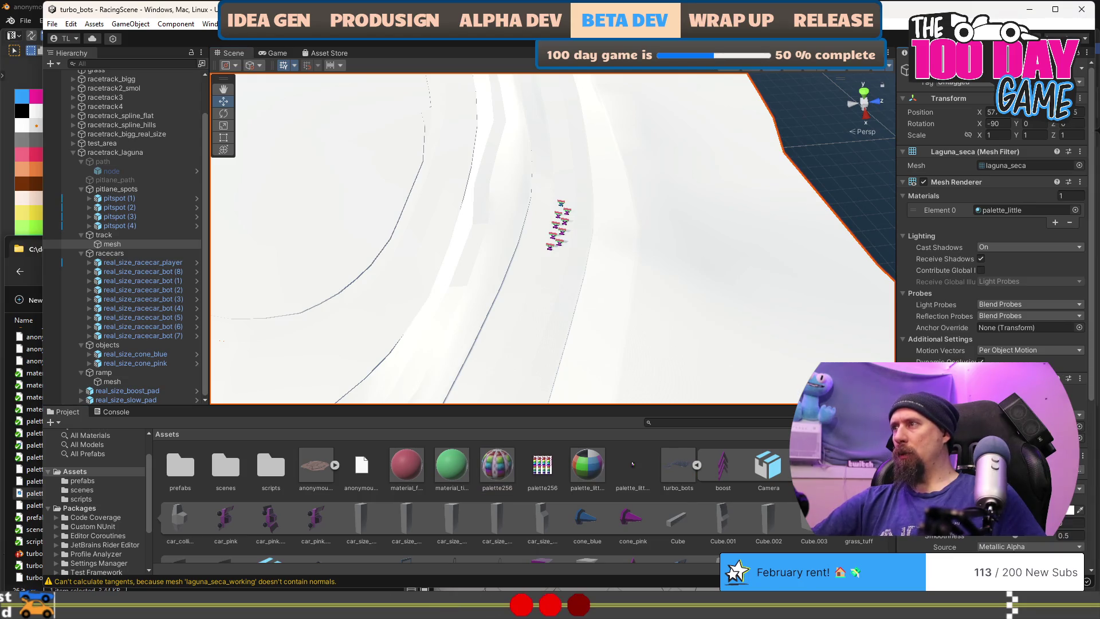
Assign the palette256 material to Element 0 of the track's Mesh Renderer
click(1076, 210)
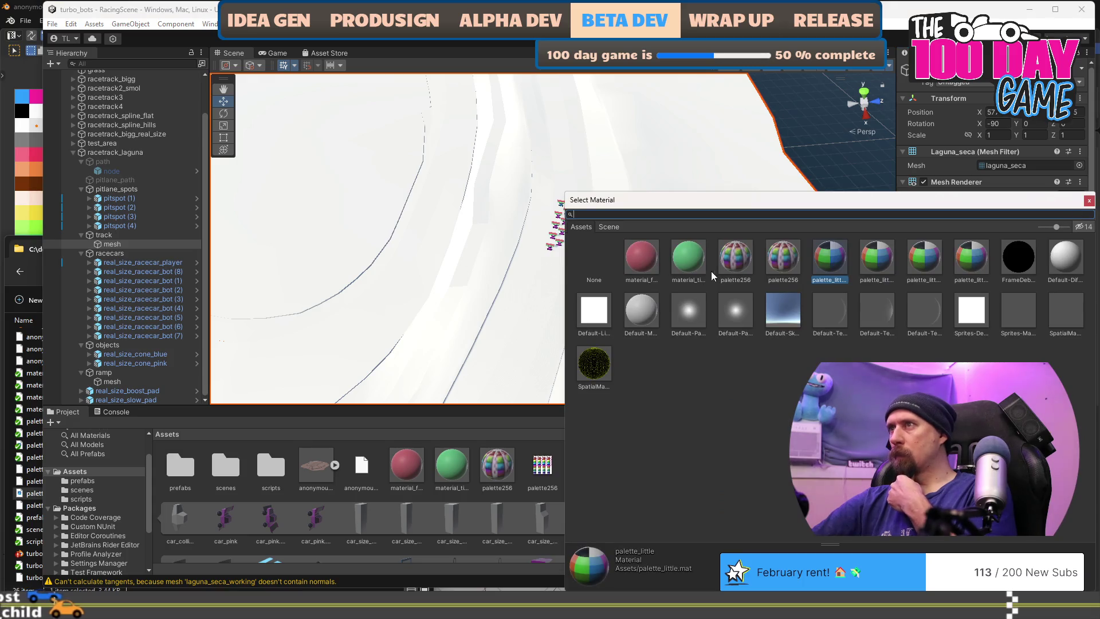
click(738, 262)
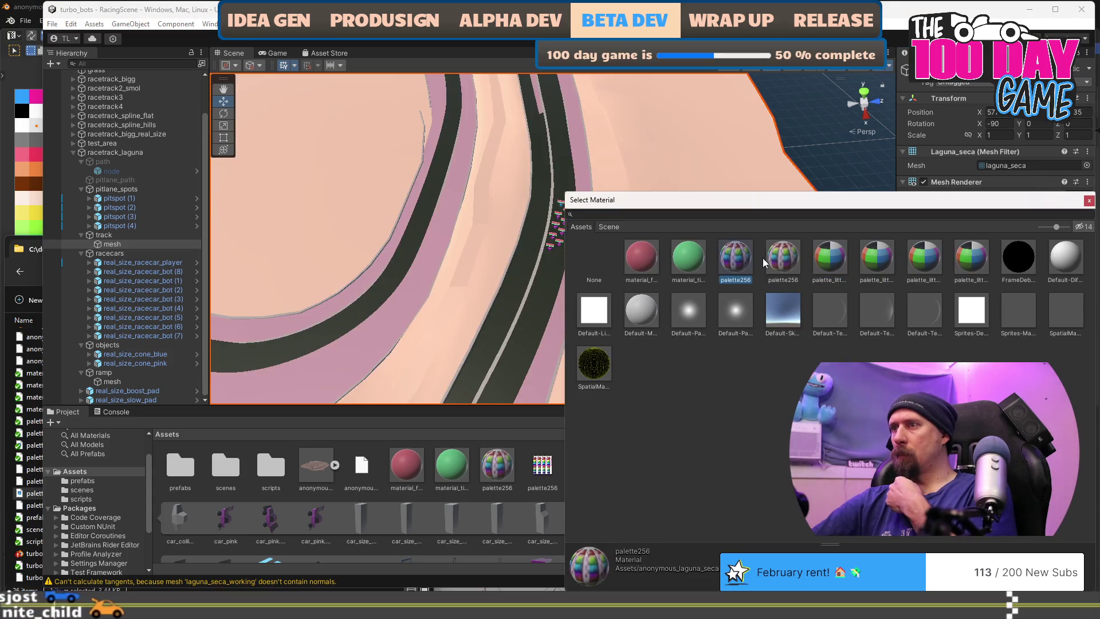
click(780, 261)
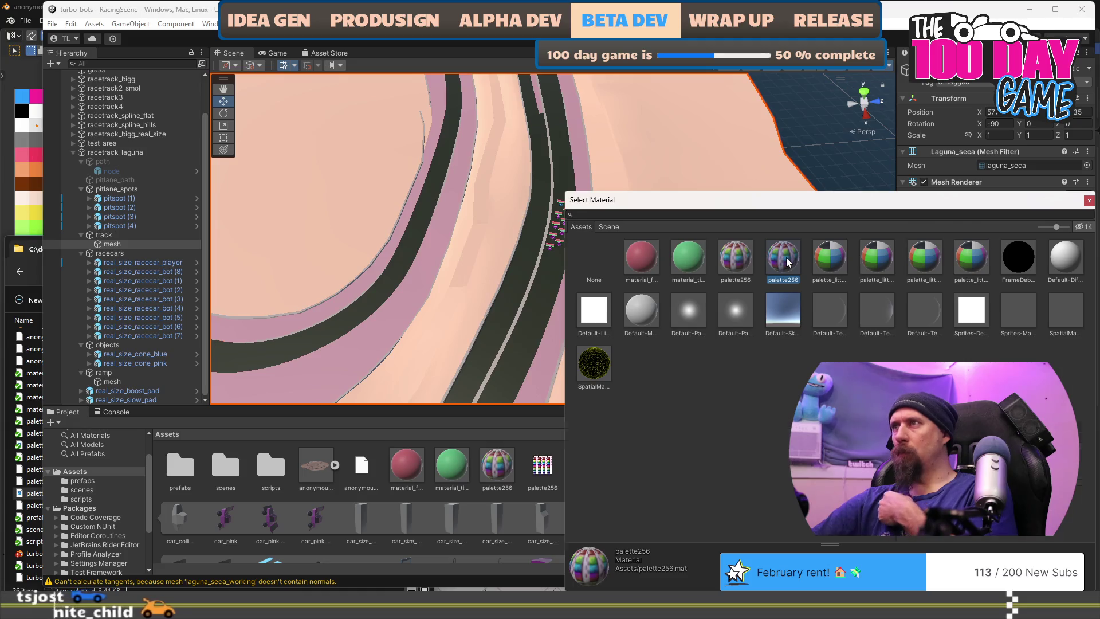
double_click(787, 262)
mouse_move(738, 300)
mouse_down()
mouse_move(560, 284)
mouse_move(654, 299)
mouse_move(562, 241)
mouse_move(579, 256)
mouse_move(614, 256)
mouse_move(663, 336)
mouse_move(712, 314)
mouse_move(774, 312)
mouse_move(619, 309)
mouse_move(648, 311)
mouse_move(635, 283)
mouse_up()
Set palette256.png to Compression None and Point (no filter), keep Repeat wrap, and apply
click(538, 467)
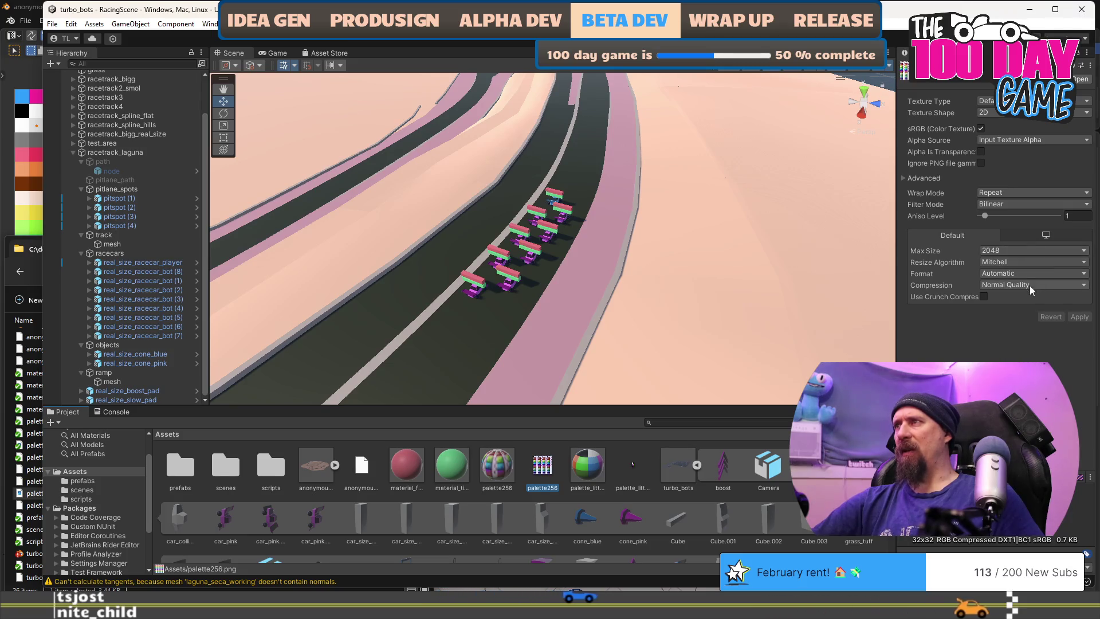
click(1030, 284)
click(1031, 299)
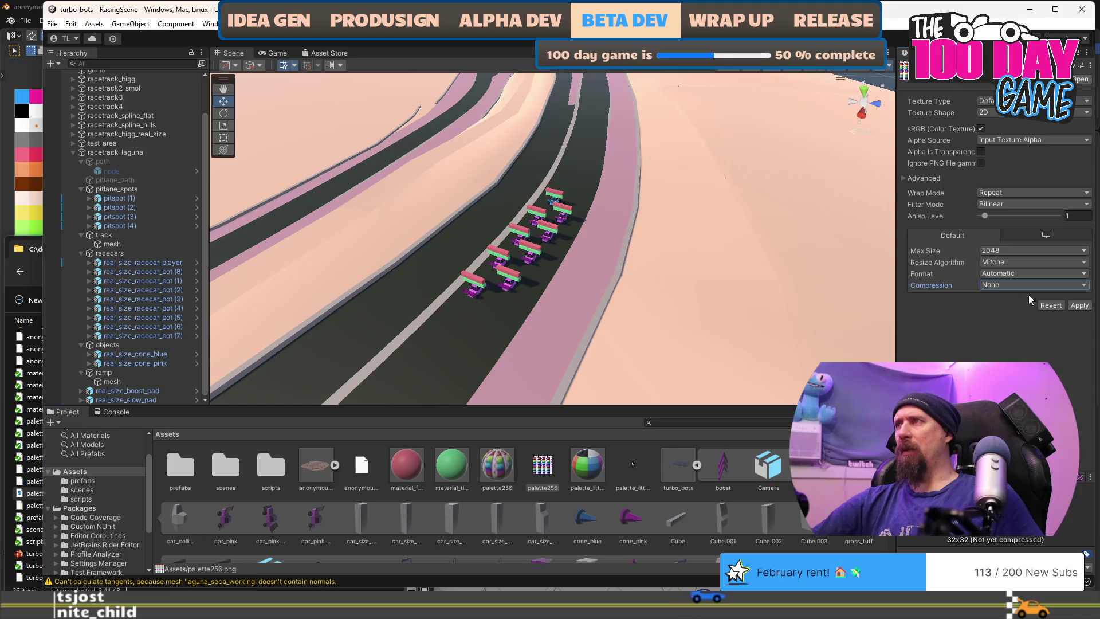
click(1013, 204)
click(1020, 218)
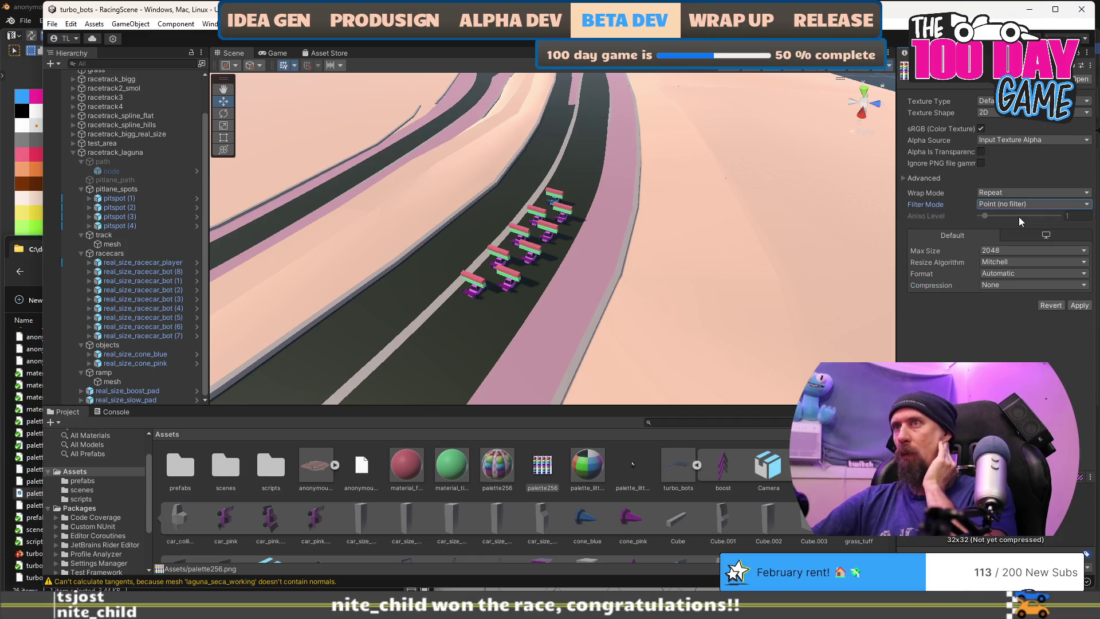
click(1018, 194)
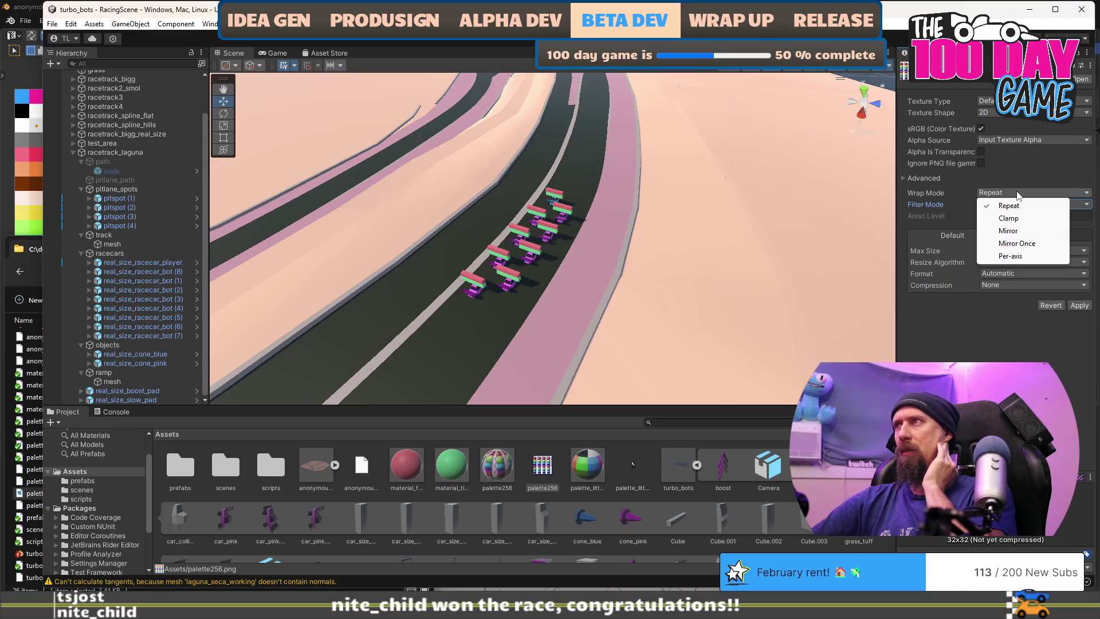
key(Escape)
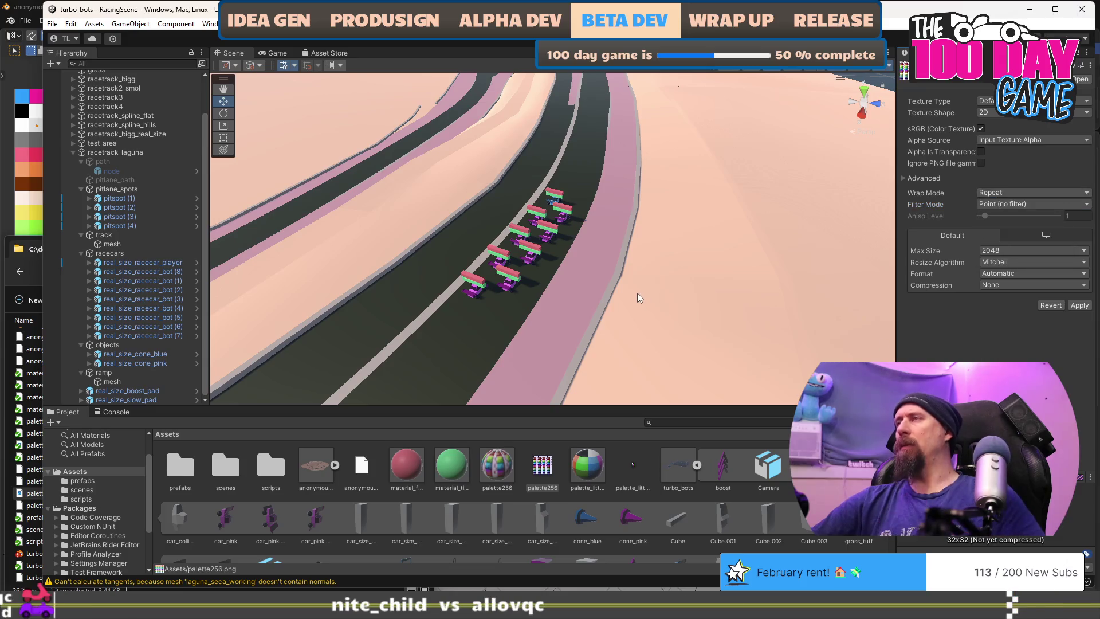
click(1081, 306)
mouse_move(709, 301)
mouse_down()
mouse_move(369, 228)
mouse_move(676, 233)
mouse_move(573, 246)
mouse_move(510, 295)
mouse_move(618, 243)
mouse_move(344, 286)
mouse_up()
Fly in low to the racecars and move them back along the track toward the surface
mouse_move(218, 286)
mouse_down()
mouse_move(233, 277)
mouse_move(516, 300)
mouse_move(497, 265)
mouse_move(630, 304)
mouse_move(704, 289)
mouse_move(491, 301)
mouse_move(662, 255)
mouse_move(752, 276)
mouse_up()
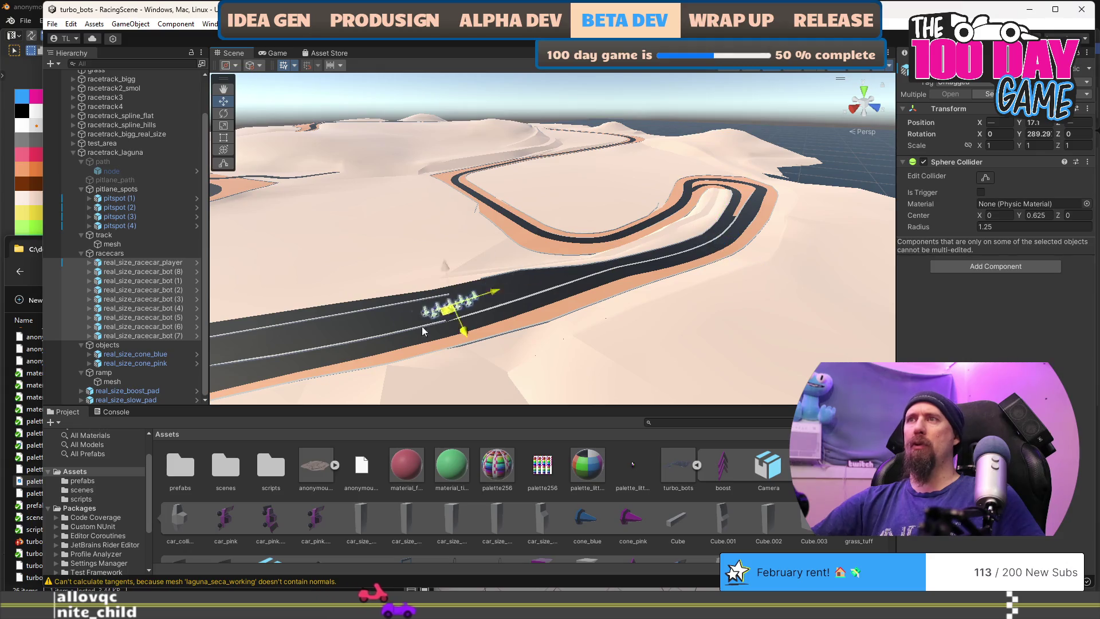
drag(438, 324, 697, 328)
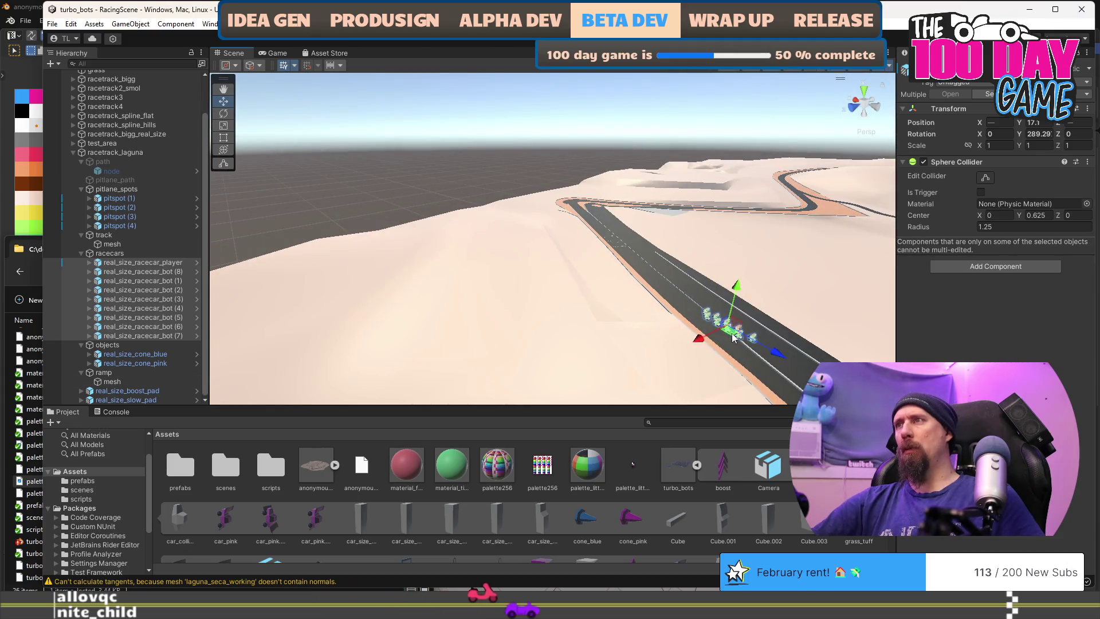
mouse_move(612, 245)
mouse_down()
mouse_move(544, 315)
mouse_move(758, 334)
mouse_up()
drag(693, 252, 422, 192)
mouse_move(428, 139)
mouse_down()
mouse_move(435, 211)
mouse_move(436, 201)
mouse_up()
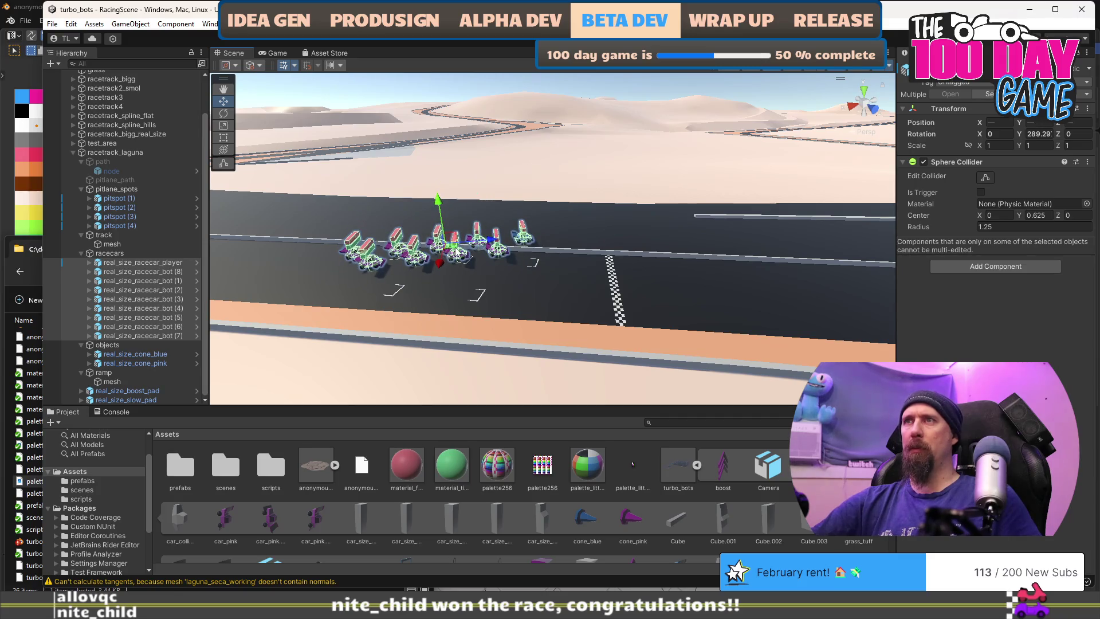
mouse_move(456, 252)
mouse_down()
mouse_move(419, 375)
mouse_move(459, 377)
mouse_move(485, 362)
mouse_up()
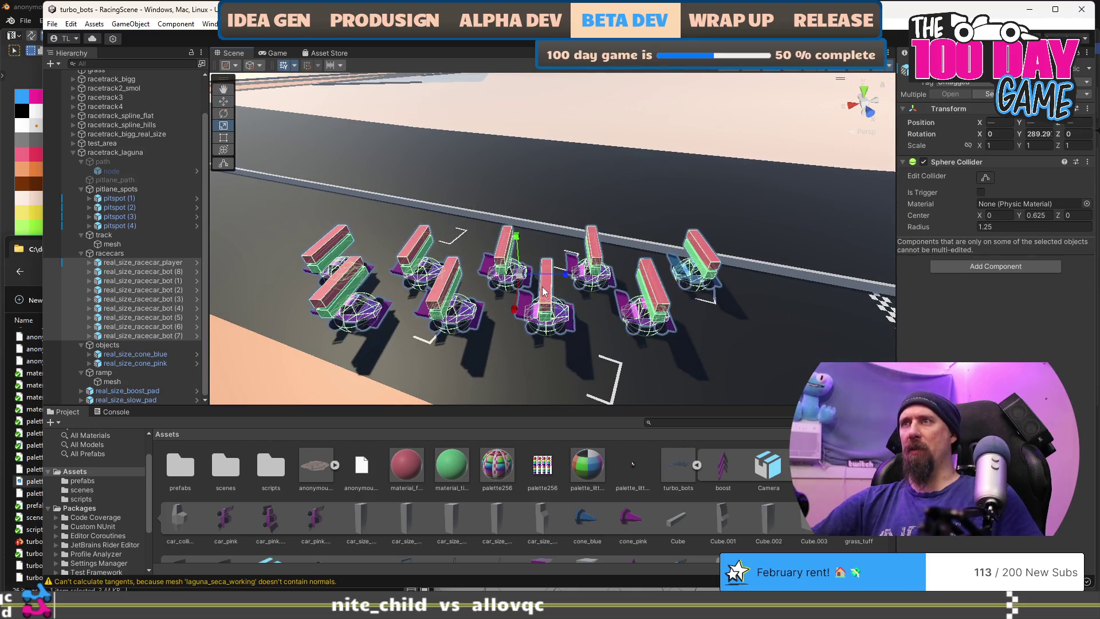
Rotate the racecars to about 307° Y along the track and lower them slightly onto the ground
mouse_move(542, 302)
mouse_down()
mouse_move(517, 316)
mouse_move(613, 299)
mouse_move(552, 287)
mouse_move(497, 115)
mouse_move(363, 172)
mouse_up()
key(f)
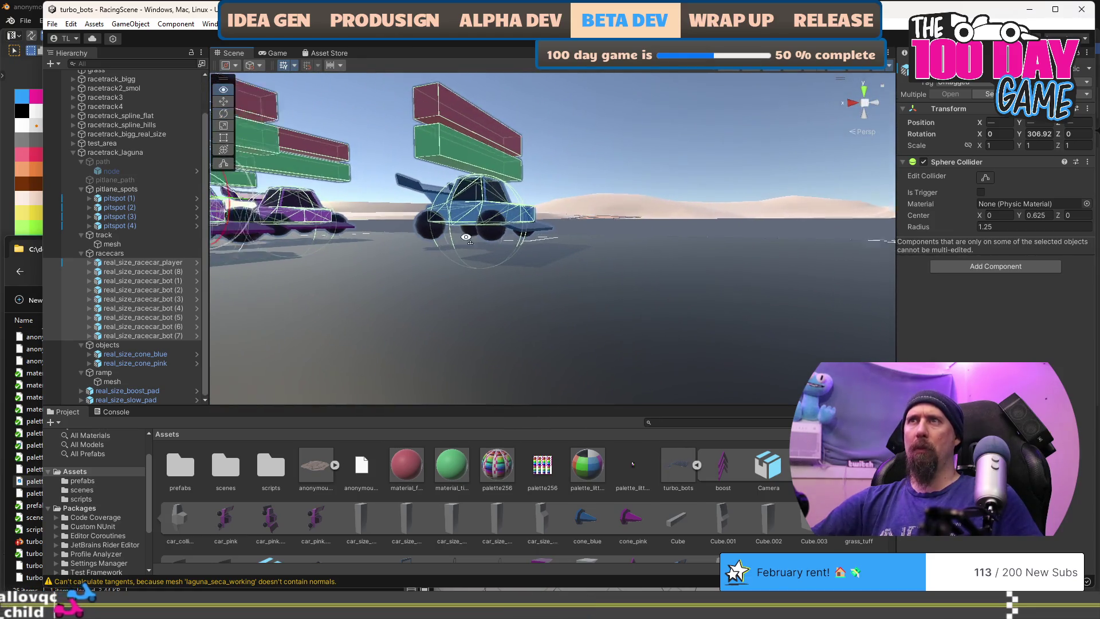
key(w)
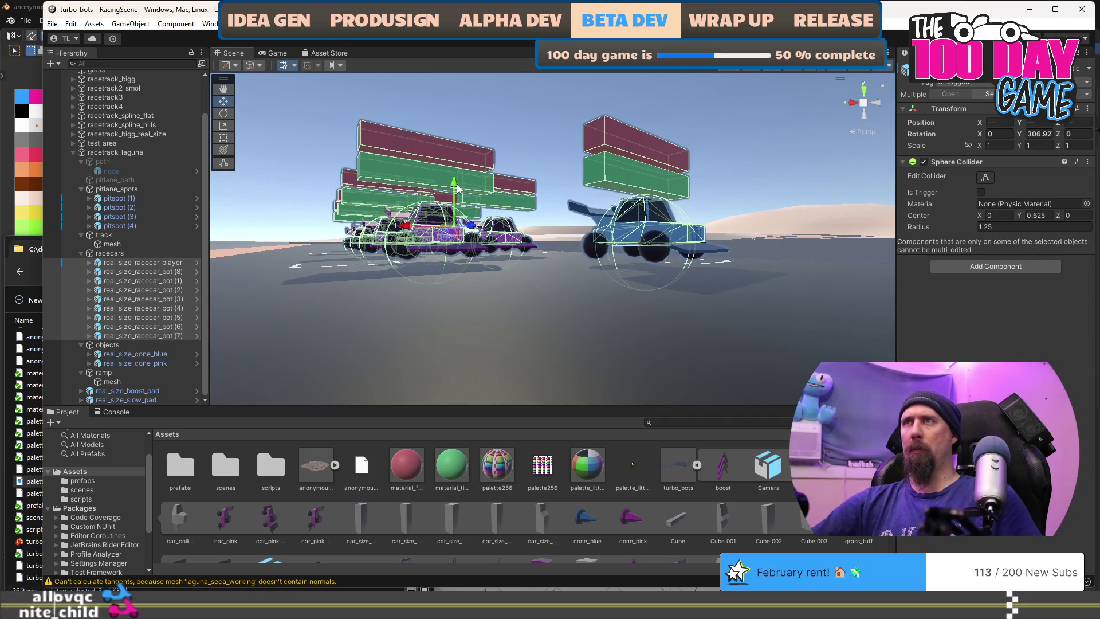
drag(457, 188, 458, 198)
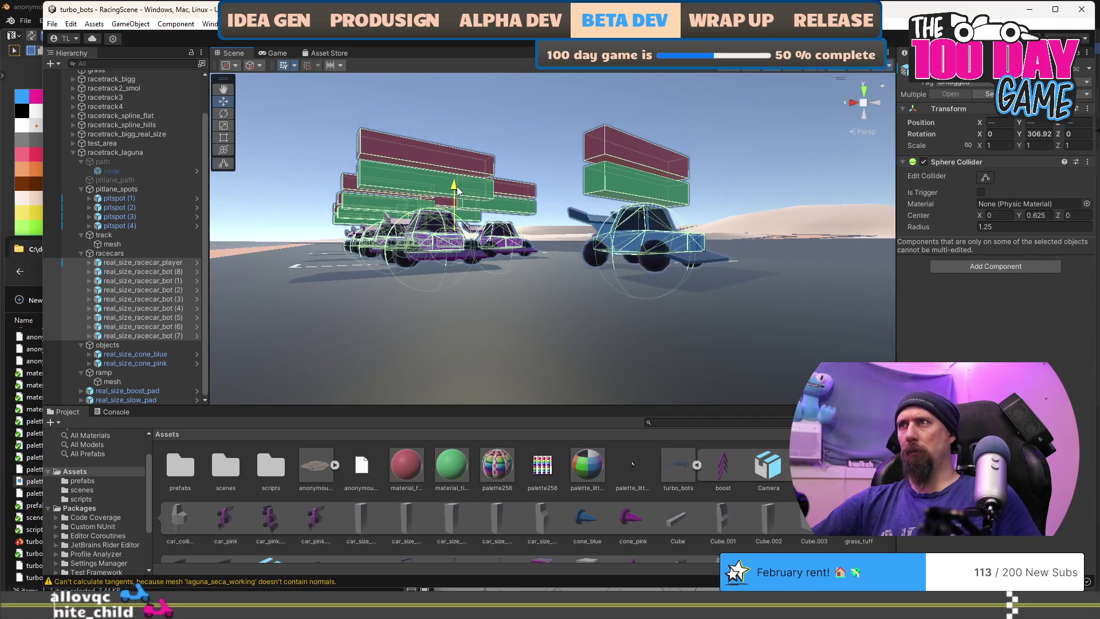
click(523, 313)
mouse_move(523, 313)
mouse_down()
mouse_move(637, 356)
mouse_move(514, 278)
mouse_move(675, 290)
mouse_move(628, 184)
mouse_up()
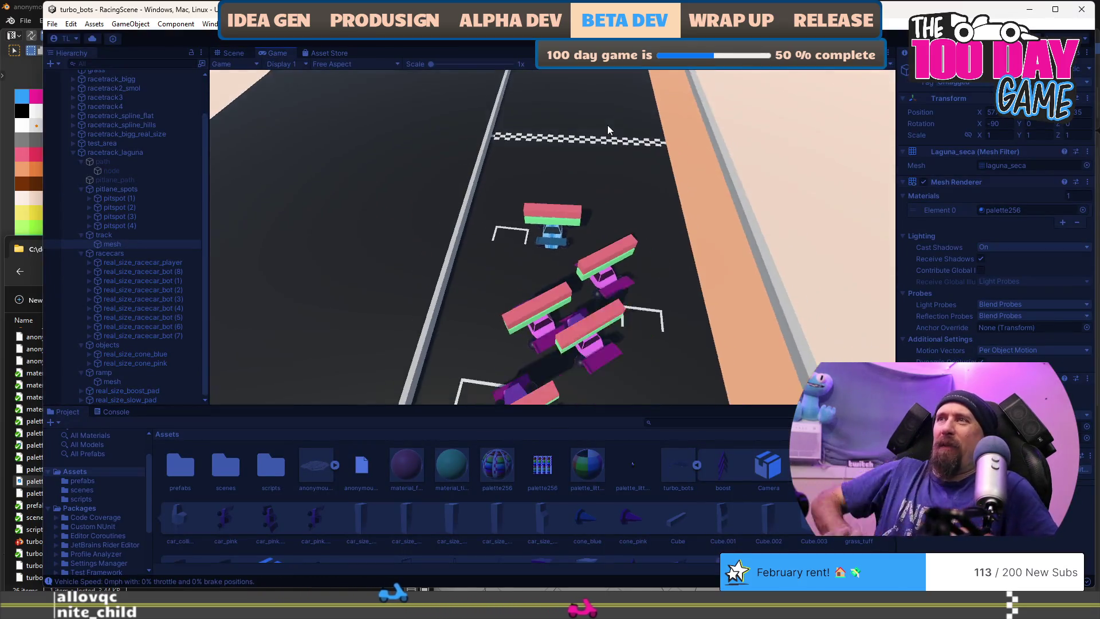
Drive the player car around the track with W and A, then return to the Scene view
key(w)
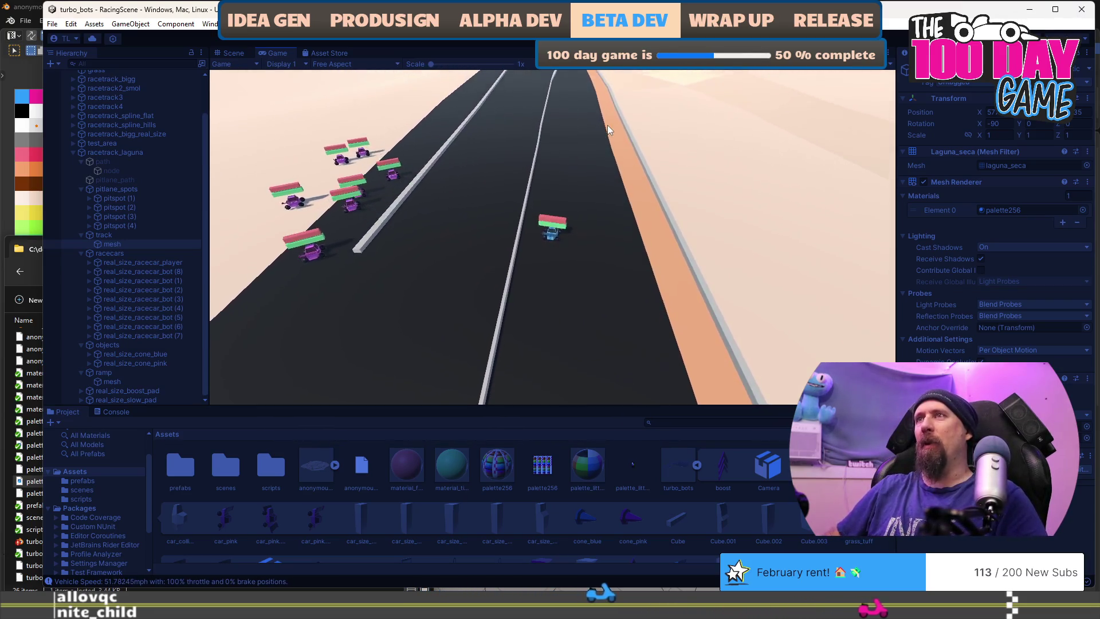
key(a)
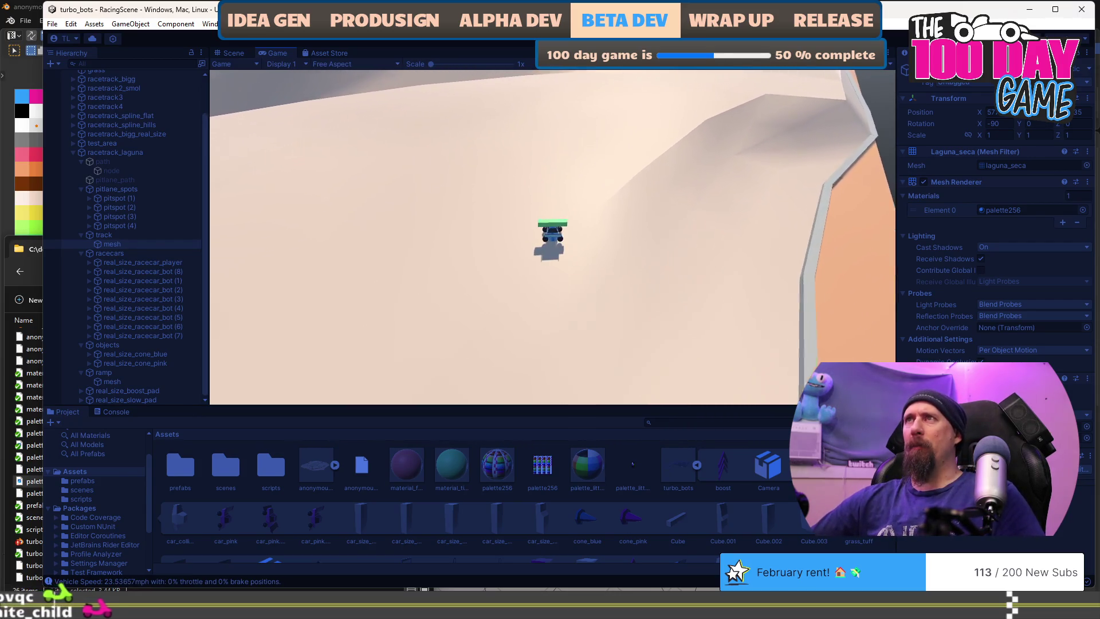
key(ctrl+1)
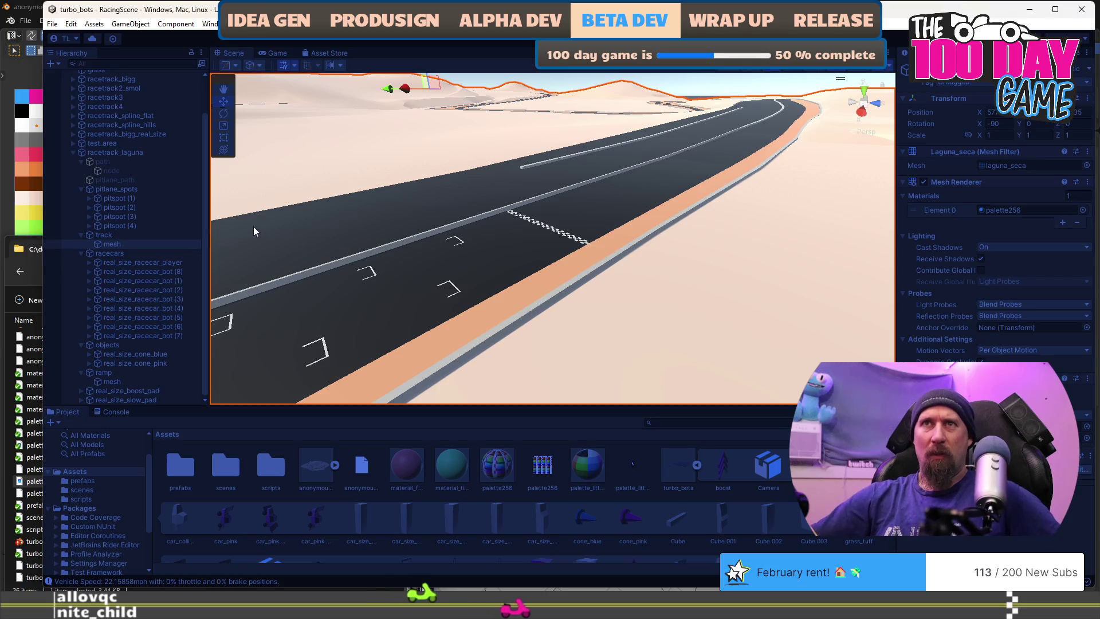
Inspect real_size_racecar_player and the track mesh, then bring up the window switcher
click(135, 261)
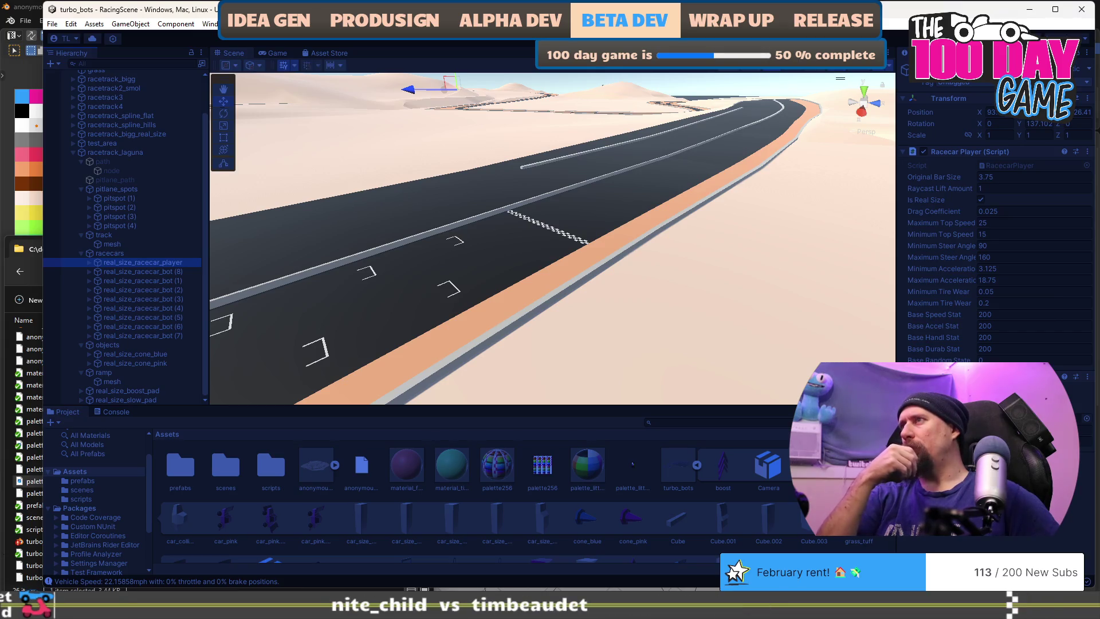
click(596, 125)
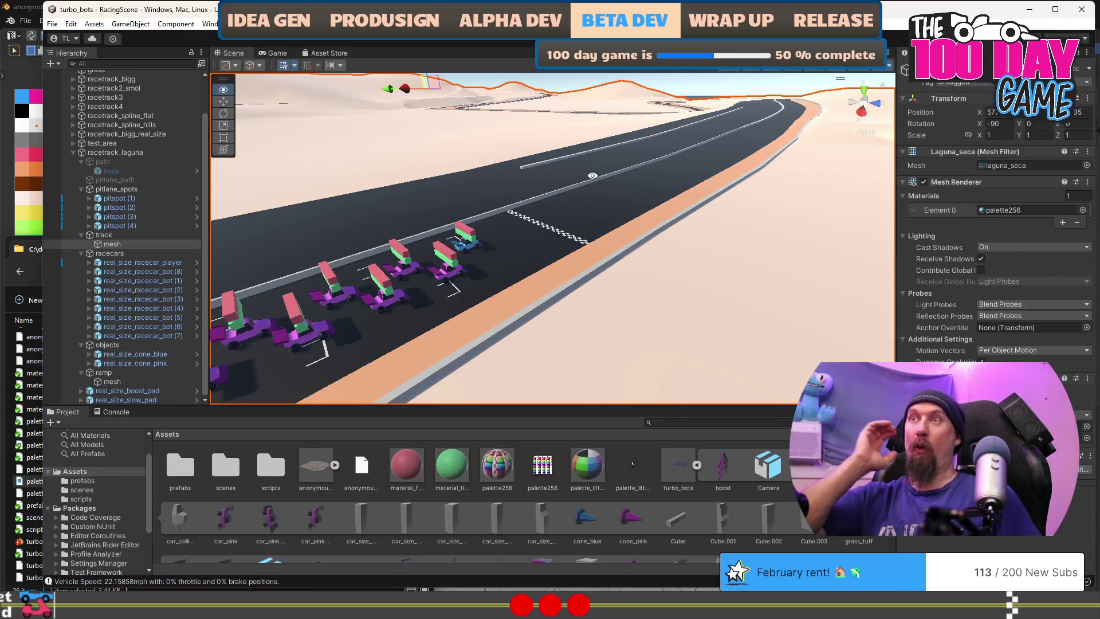
key(alt+Tab)
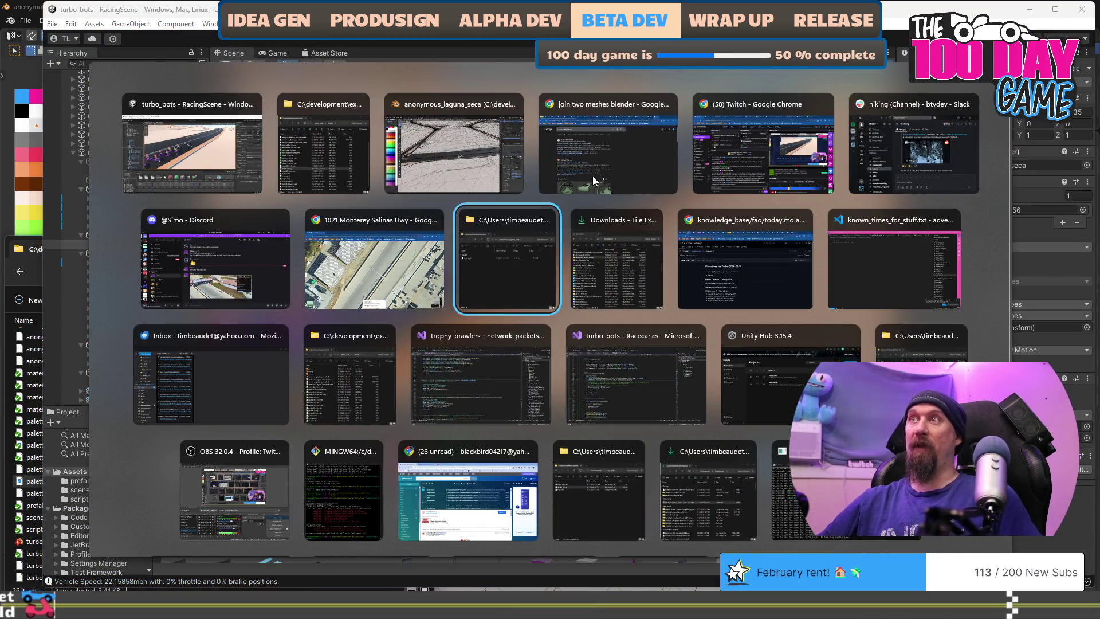
Switch to the Visual Studio window showing turbo_bots Racecar.cs
key(Tab)
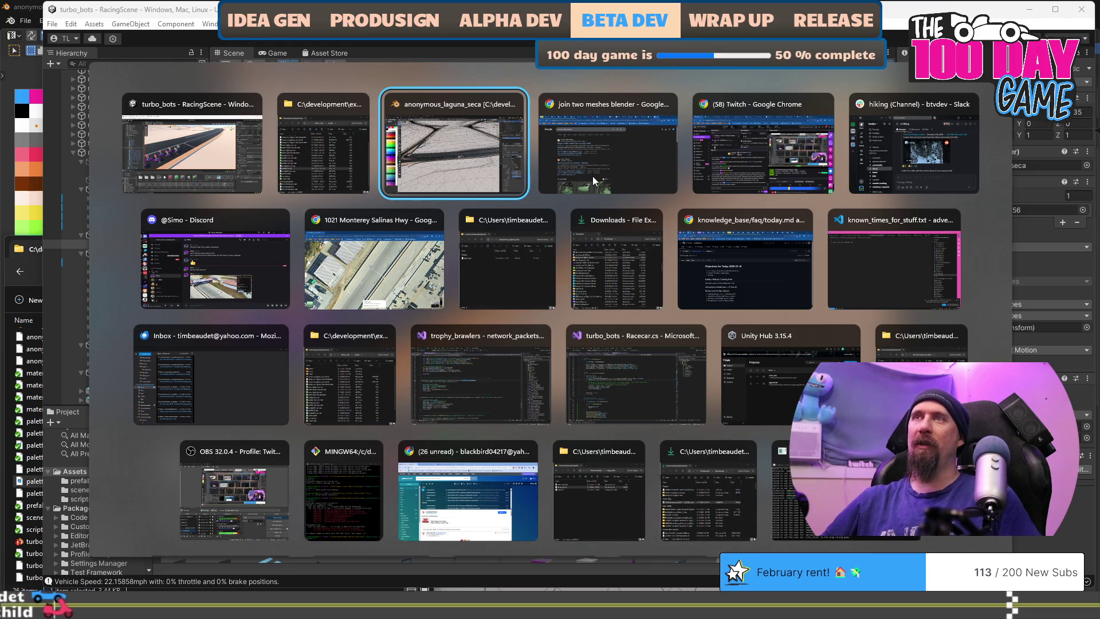
key(Down)
key(Left)
key(Down)
key(Right)
key(Right)
key(Left)
key(Right)
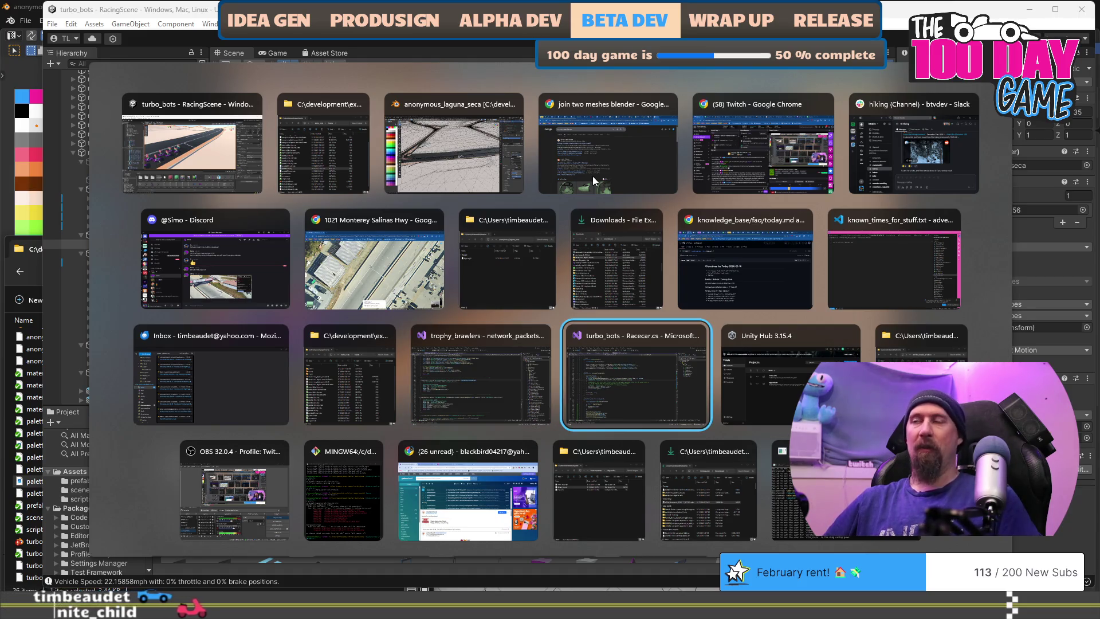
key(Return)
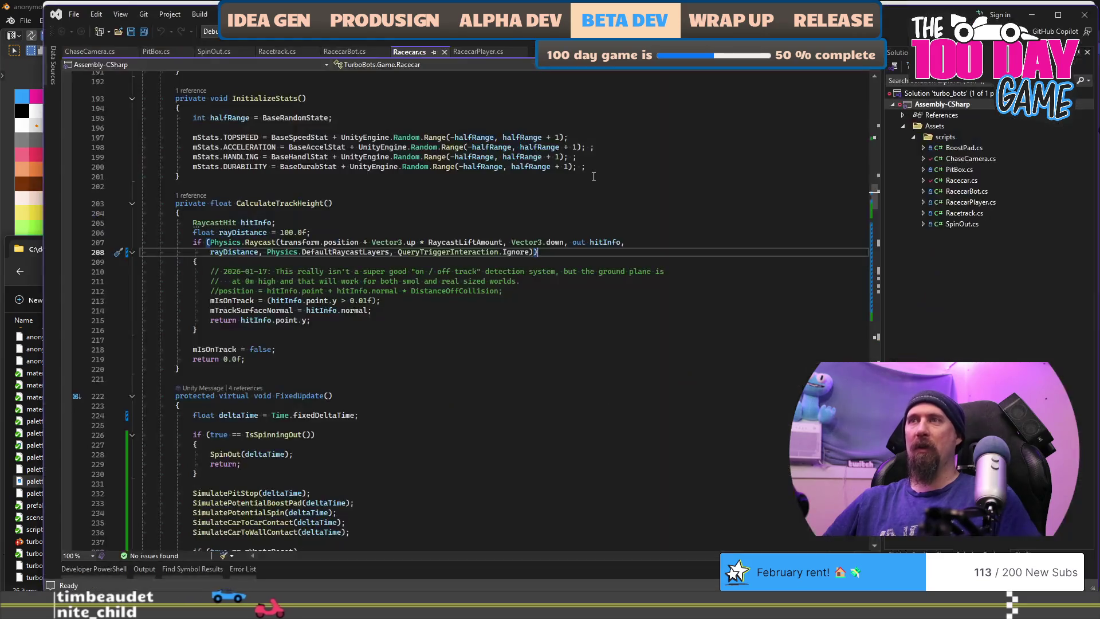
Search Racecar.cs for 'Fuel' and step through matches to the mFuel reset at line 186
key(ctrl+f)
text(Fu)
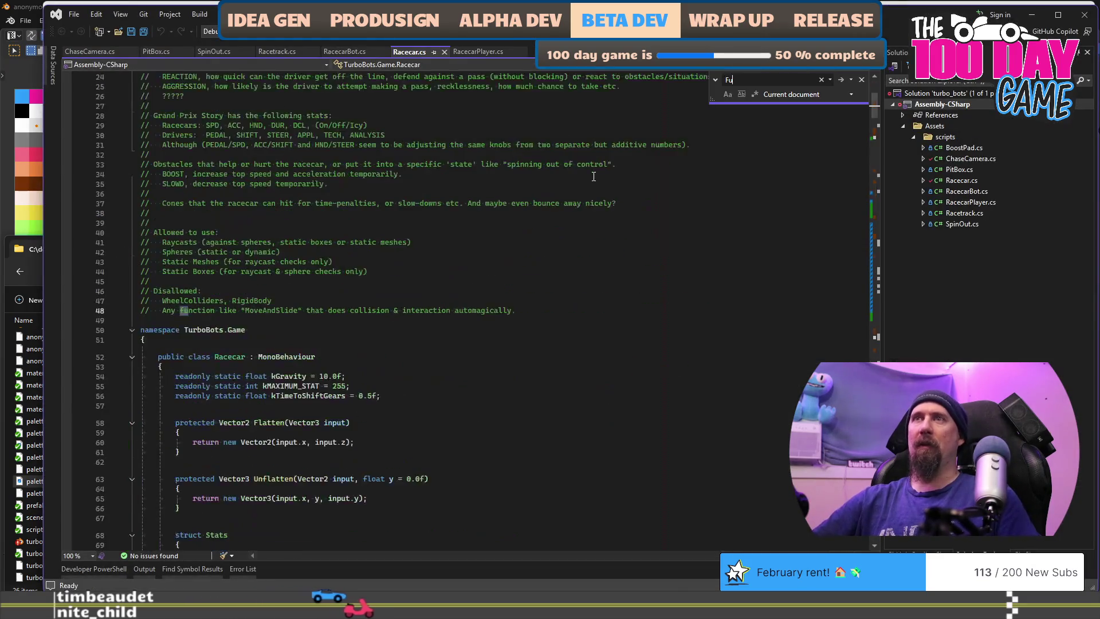
text(el)
key(Return)
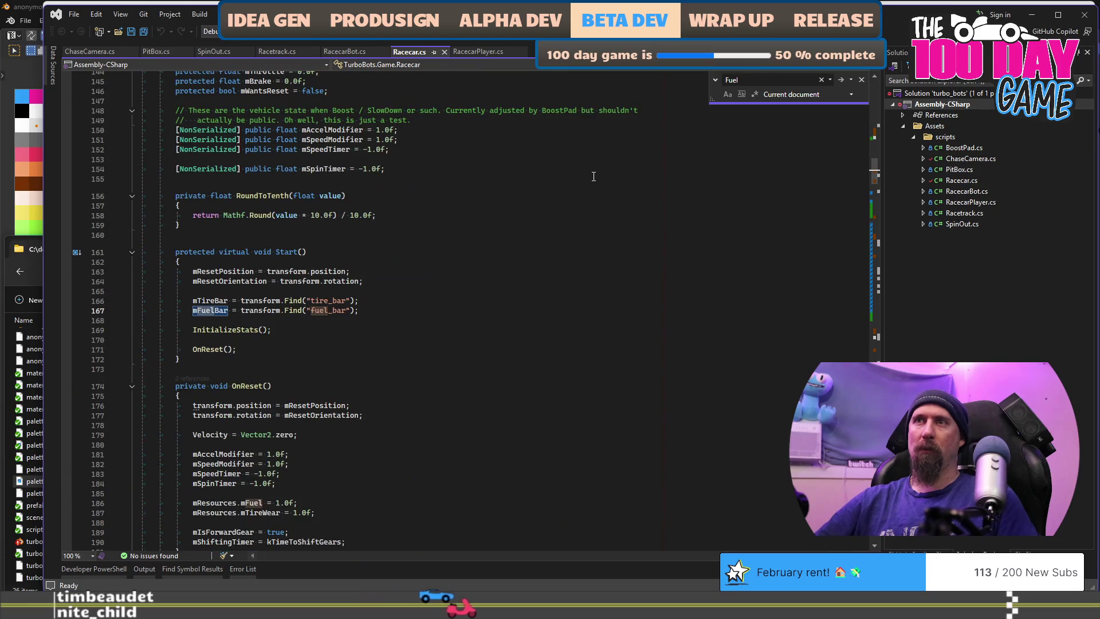
key(Return)
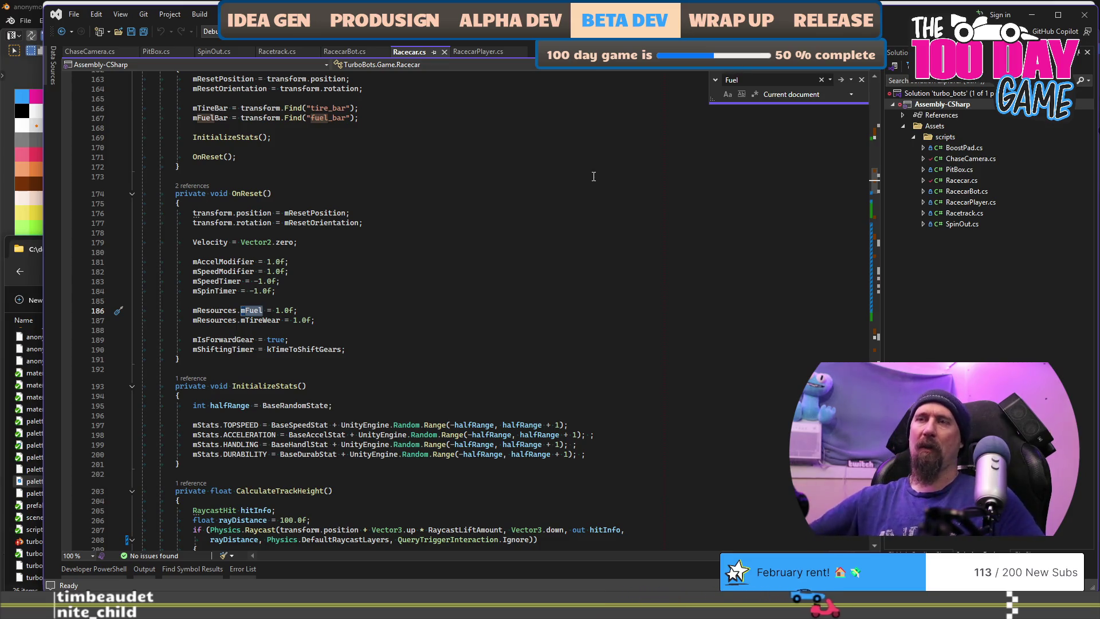
Select the fuel and tire-wear reset lines 186–187, then go to the start of FixedUpdate
click(464, 314)
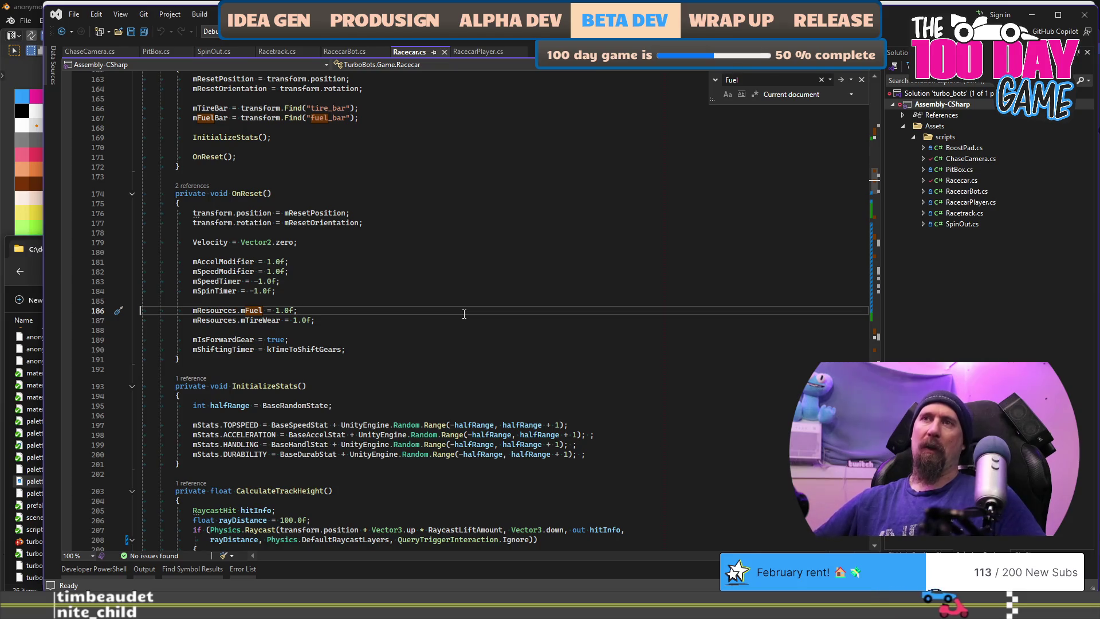
key(Home)
key(Home)
key(shift+Down)
key(shift+Down)
scroll(458, 315, down, 1)
scroll(450, 319, down, 17)
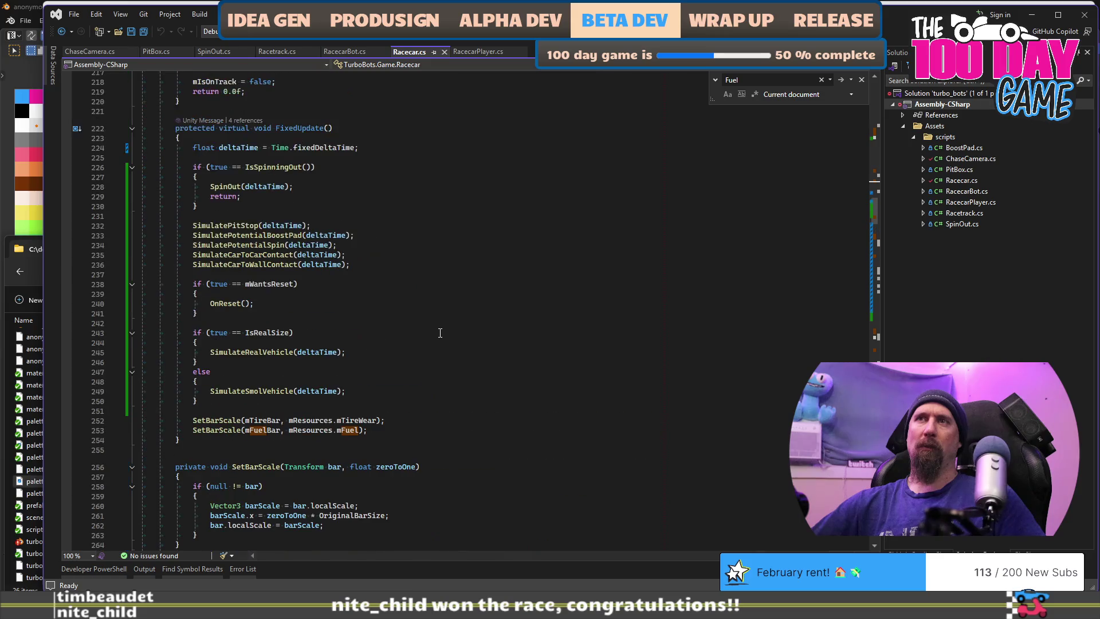
scroll(439, 304, up, 2)
click(437, 223)
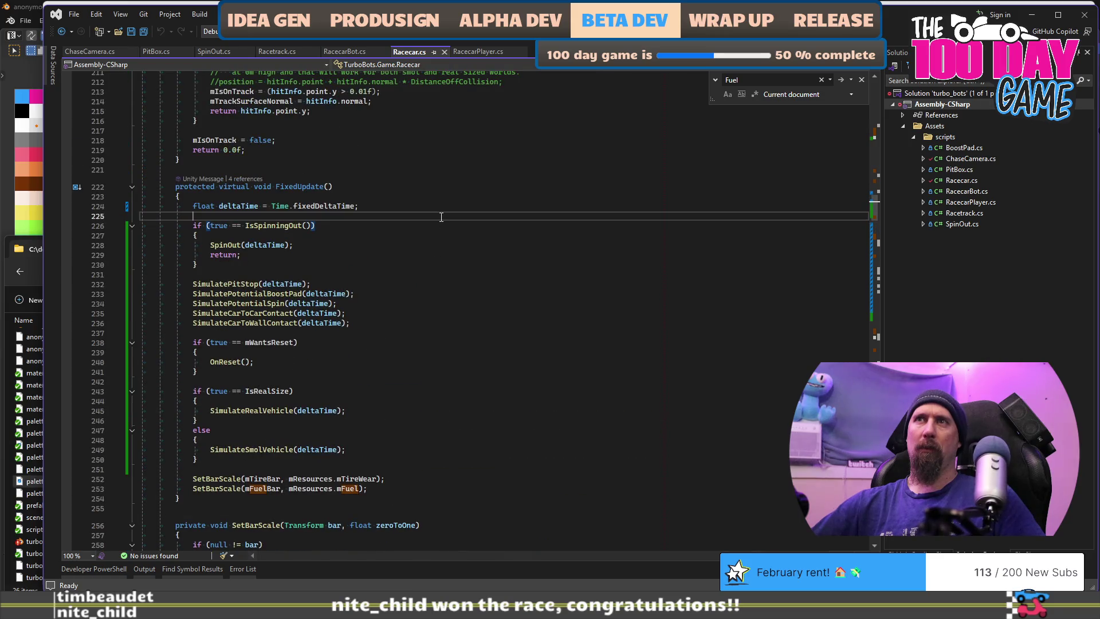
Insert an if-condition on InfiniteResources with an empty block at the top of FixedUpdate
click(441, 217)
key(Return)
key(Return)
key(Up)
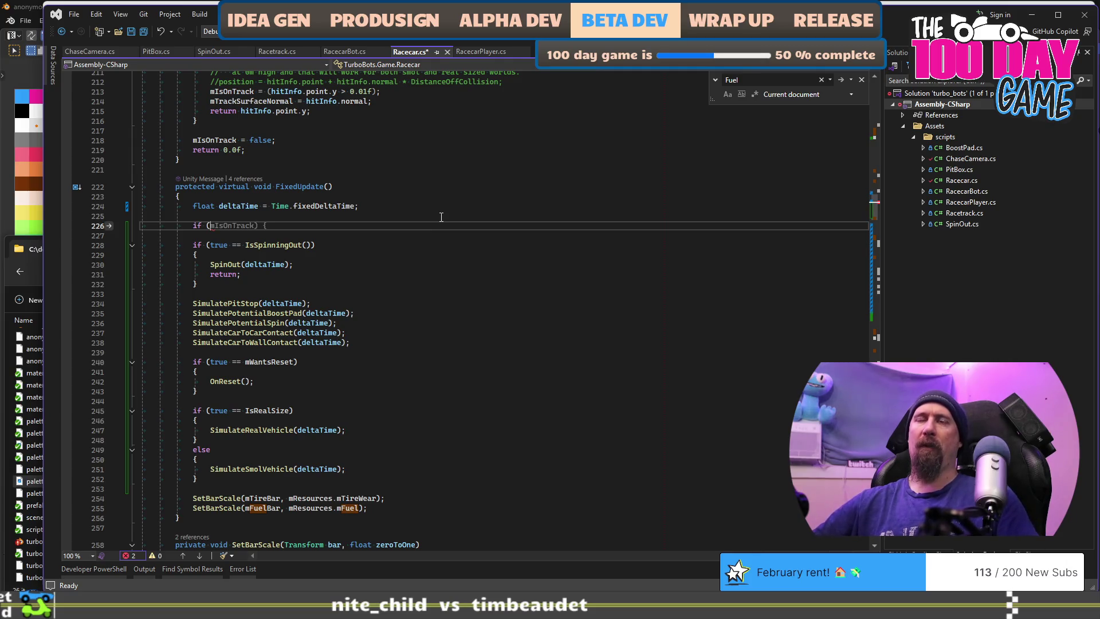
text(mInfinite)
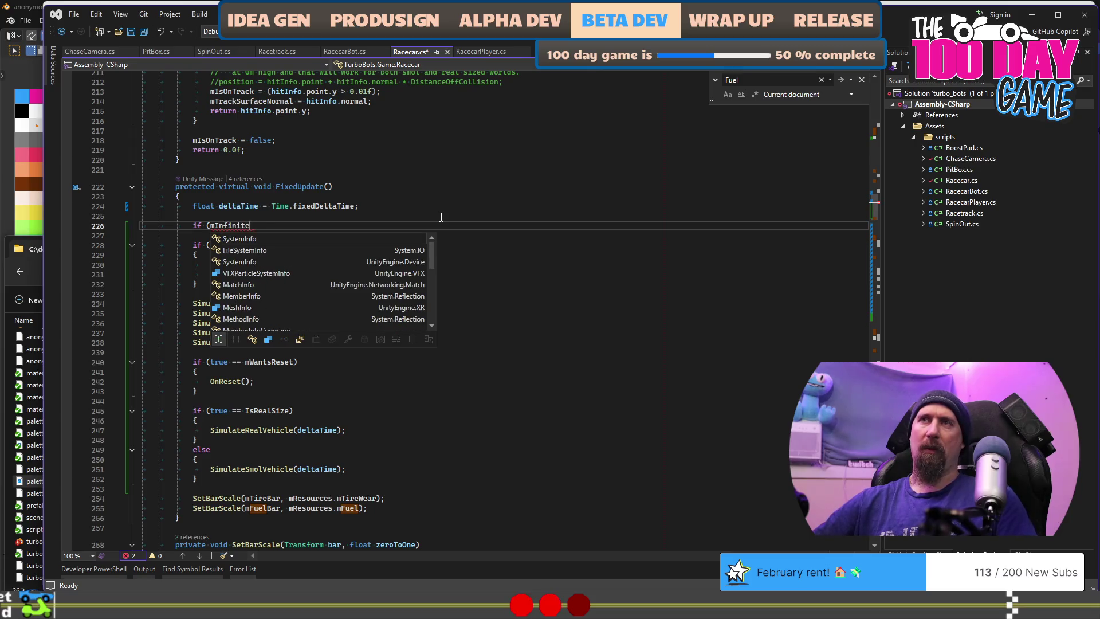
text())
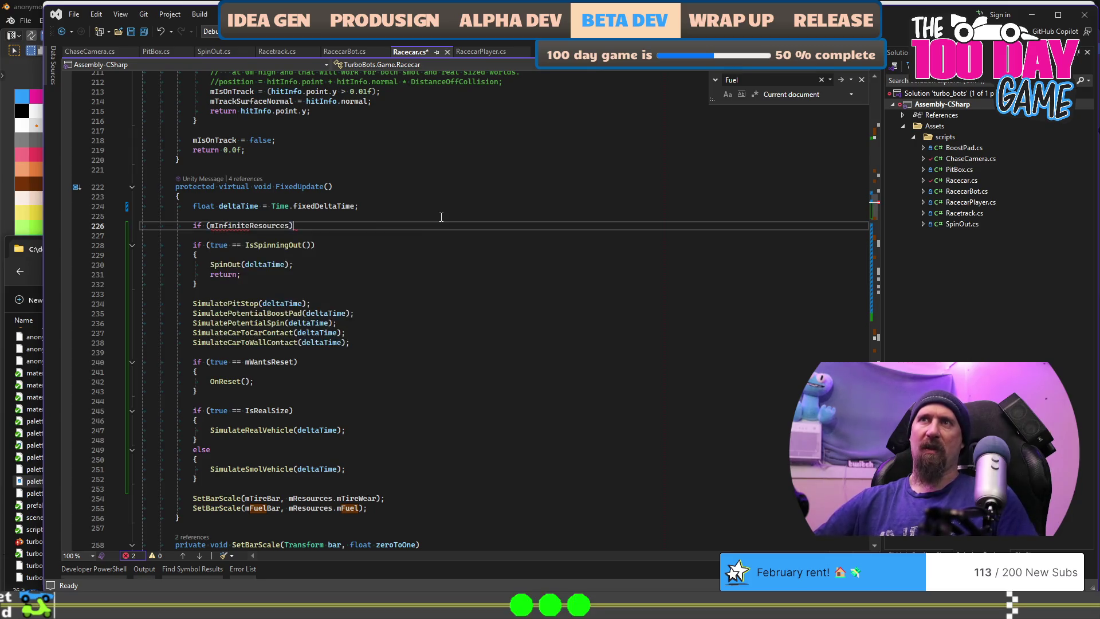
key(Delete)
key(End)
key(Return)
text({)
key(Return)
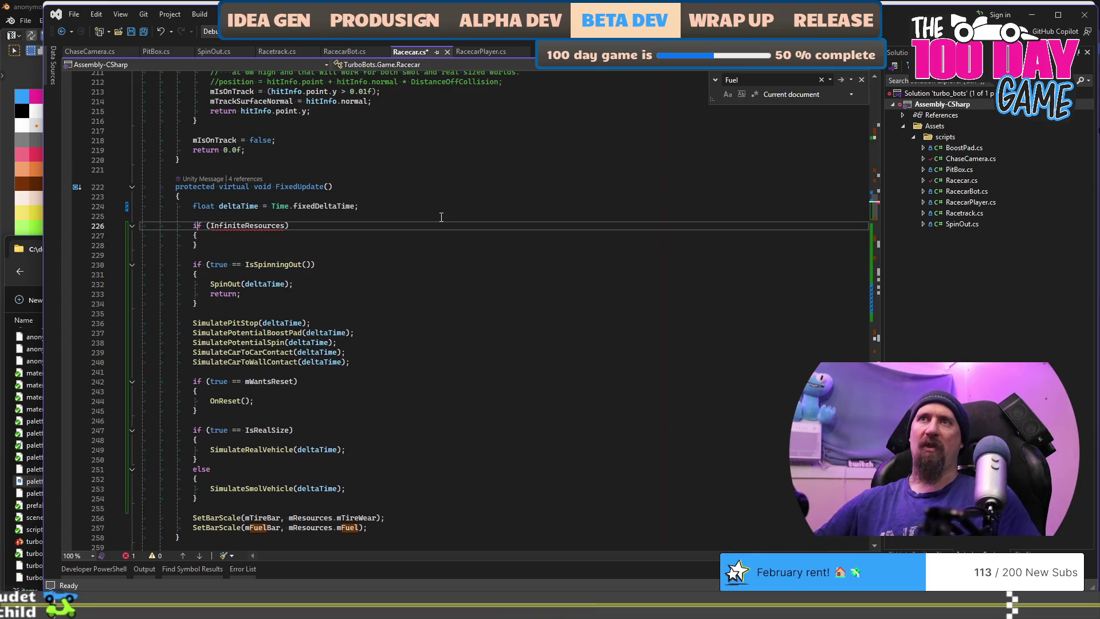
Complete the condition with 'true ==', paste the fuel and tire-wear reset lines inside, and save
text(true ==)
key(Down)
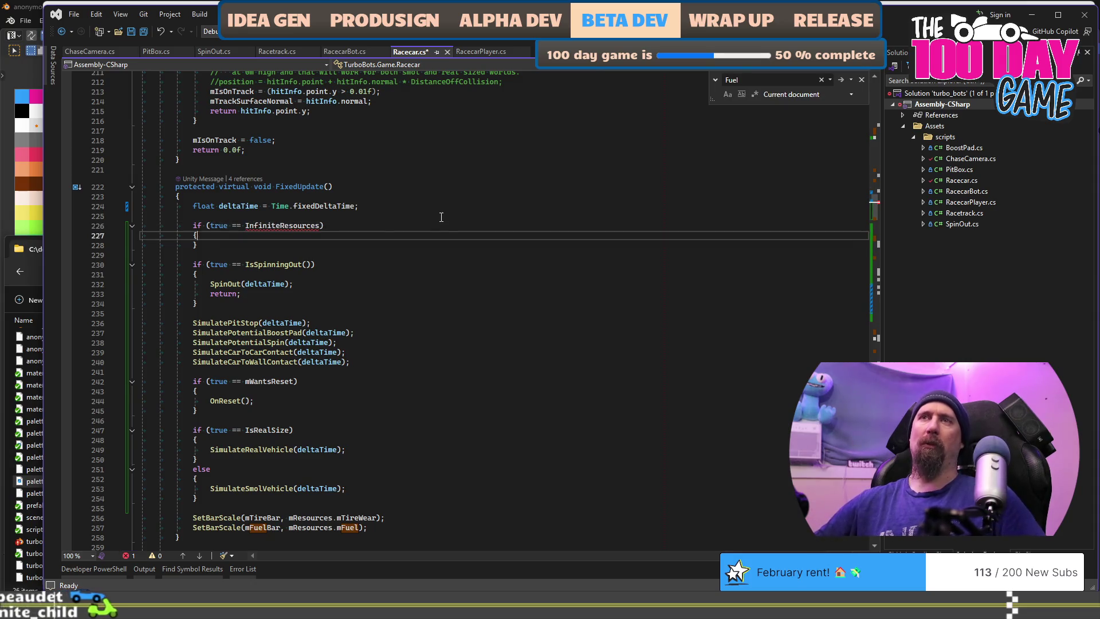
key(Return)
key(Tab)
key(ctrl+s)
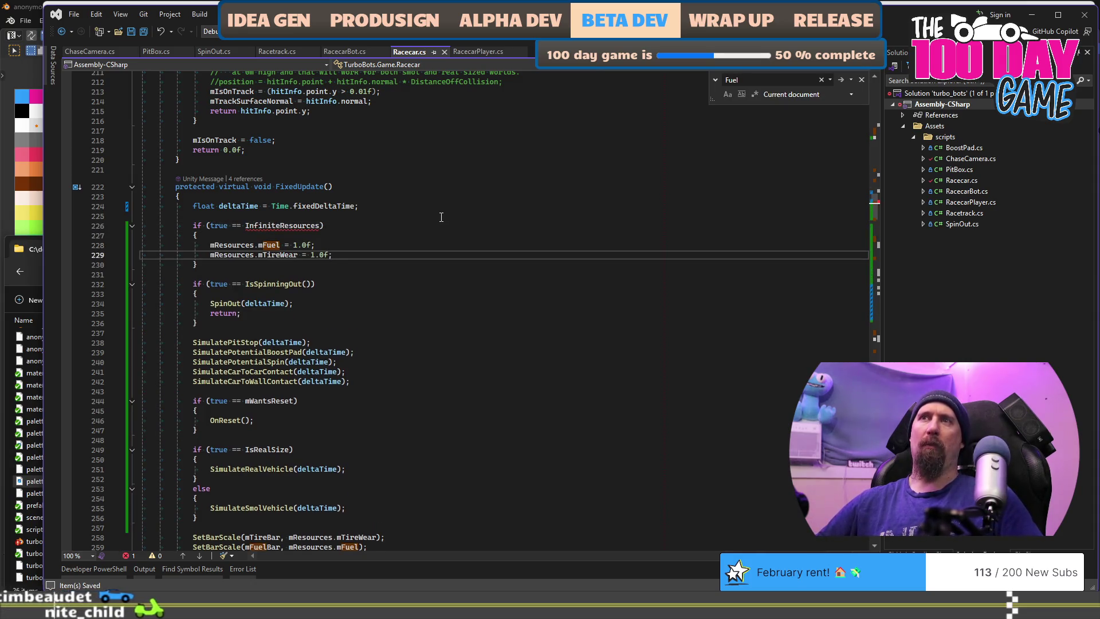
Jump to the top of Racecar.cs and scroll down to the Resources struct
key(ctrl+Home)
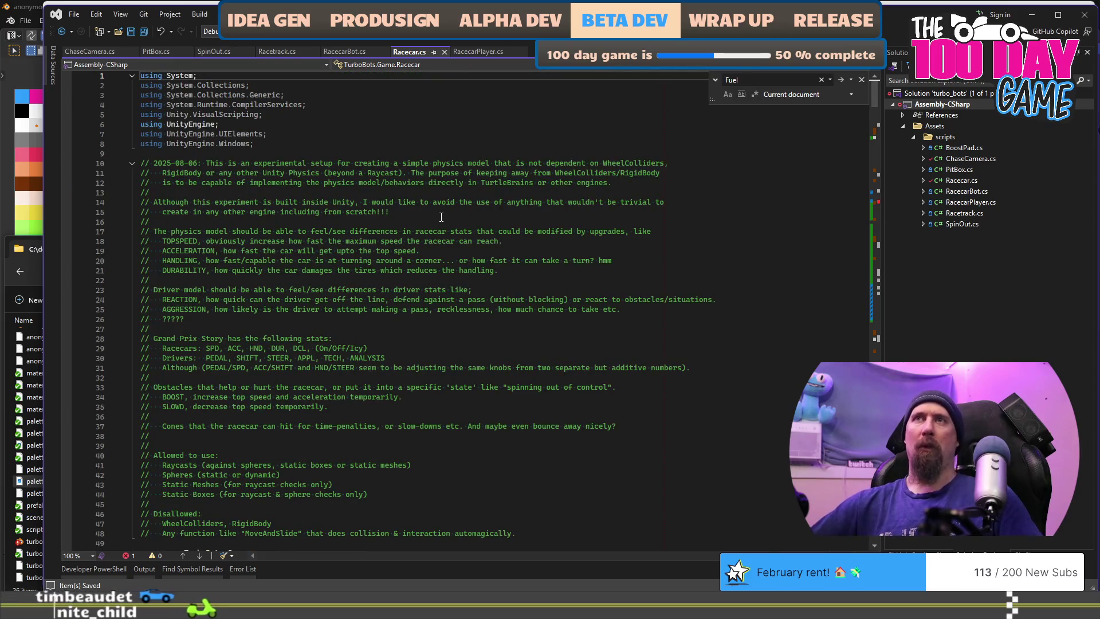
scroll(441, 216, down, 20)
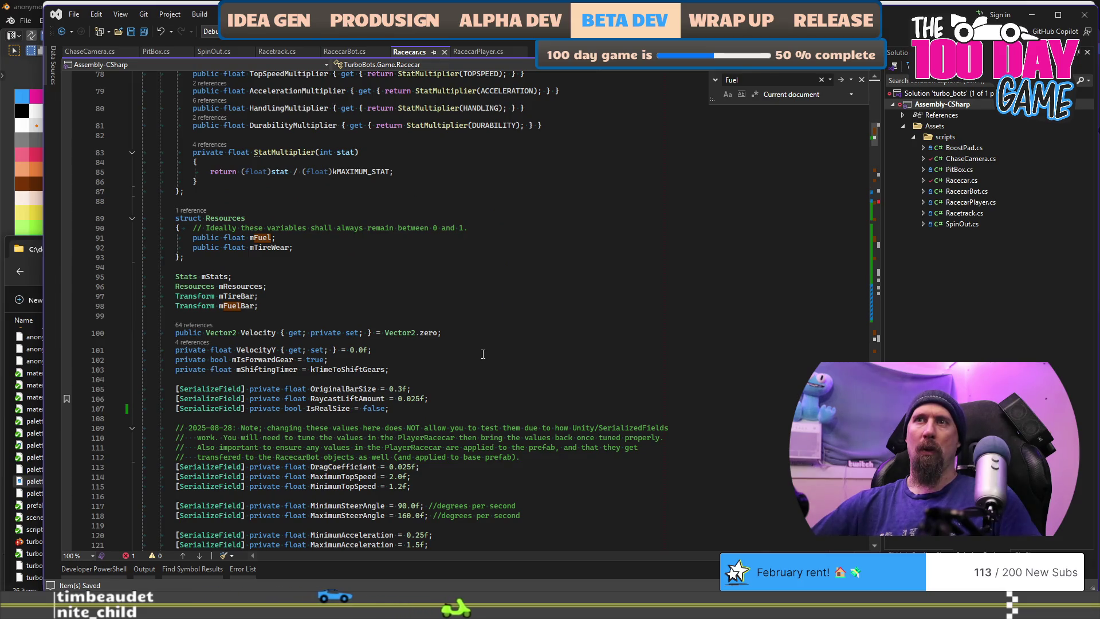
scroll(483, 354, down, 4)
Add '[SerializeField] private bool IsInfiniteResources = false;' at line 108 and save
click(496, 291)
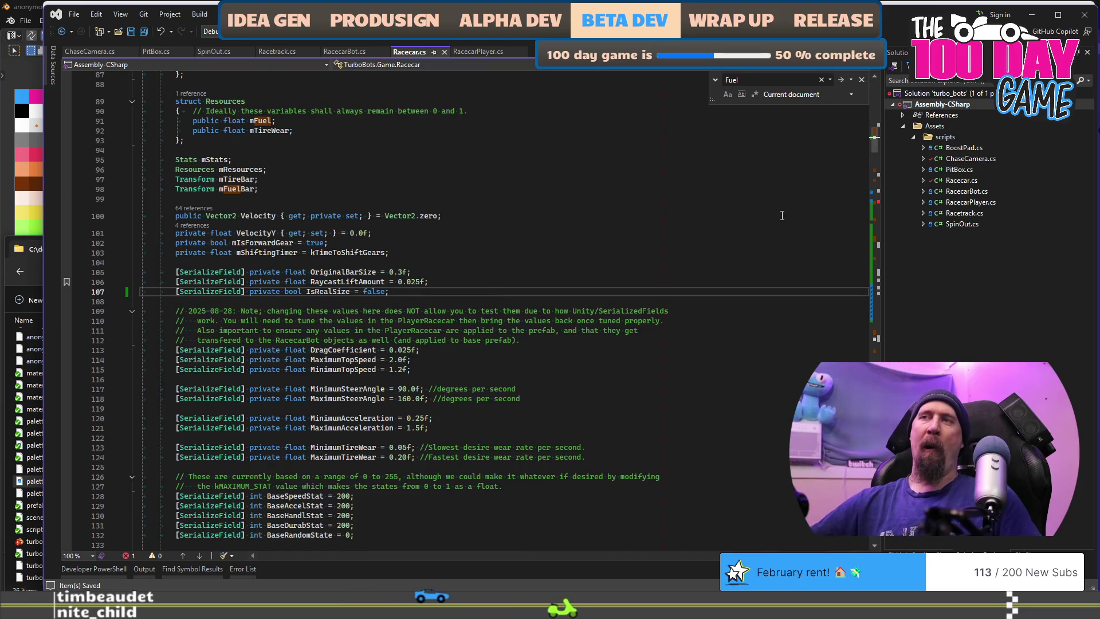
key(Return)
text(Ser)
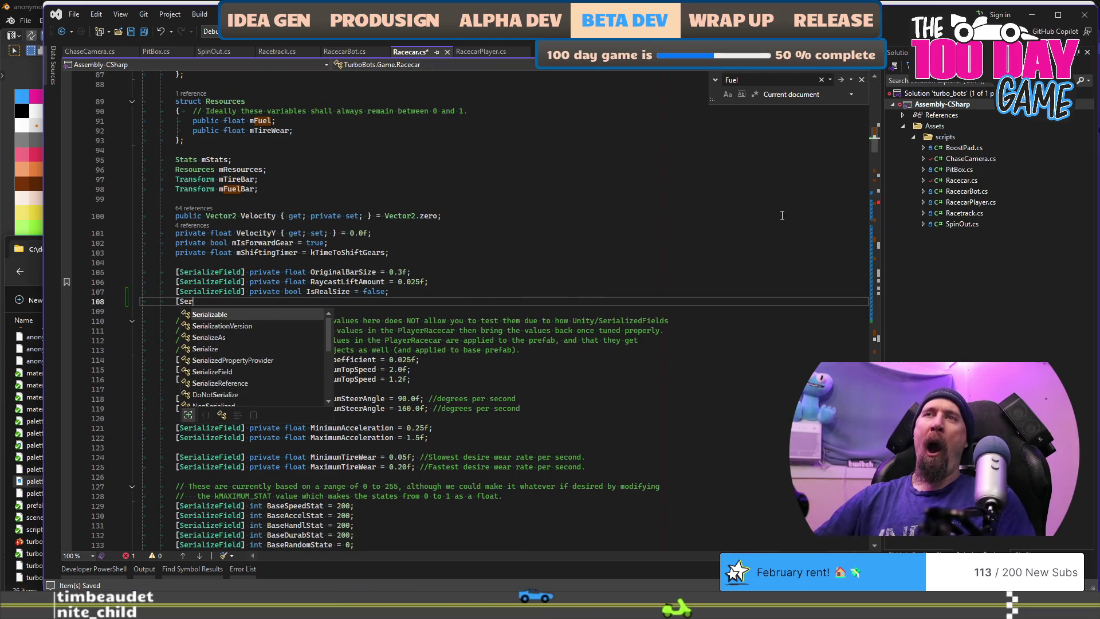
key(Down)
key(Down)
key(Down)
key(Tab)
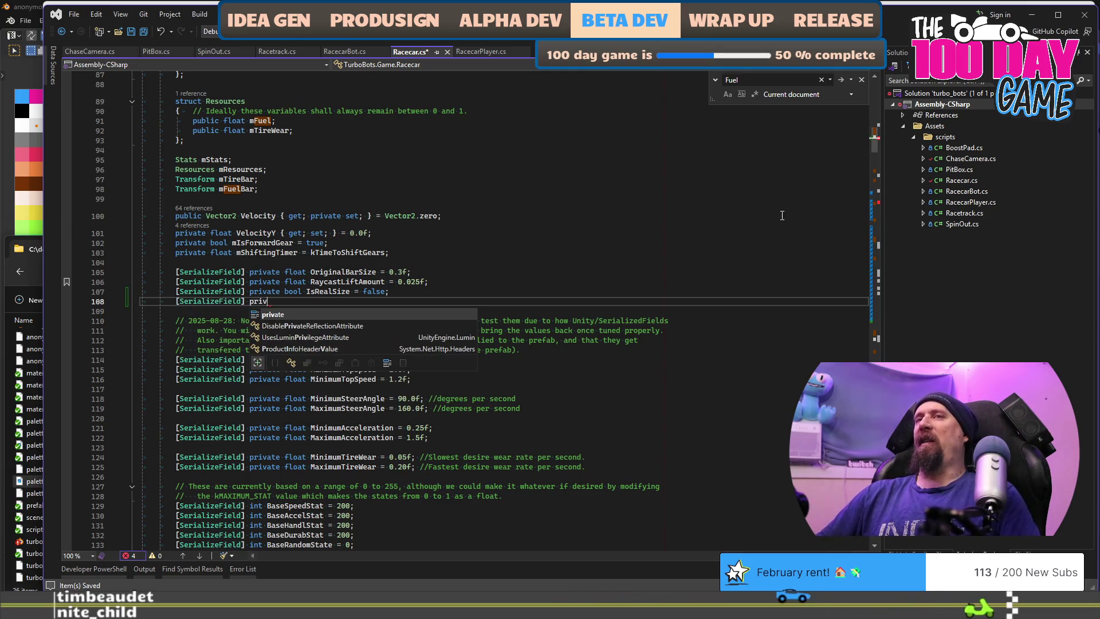
key(Tab)
text(bolo I)
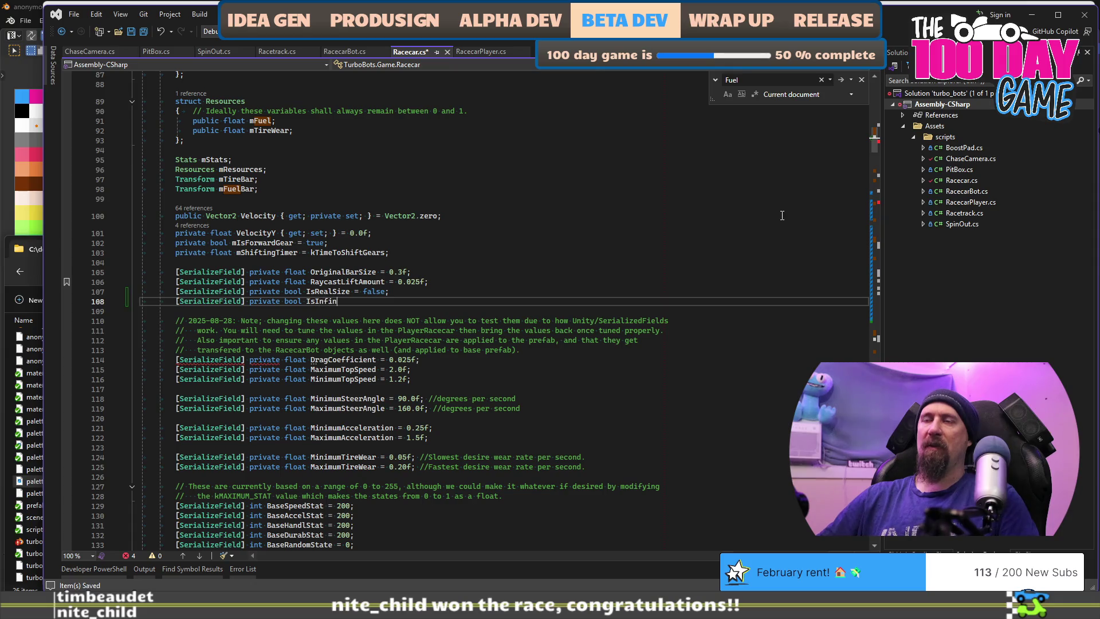
text(ces)
key(Tab)
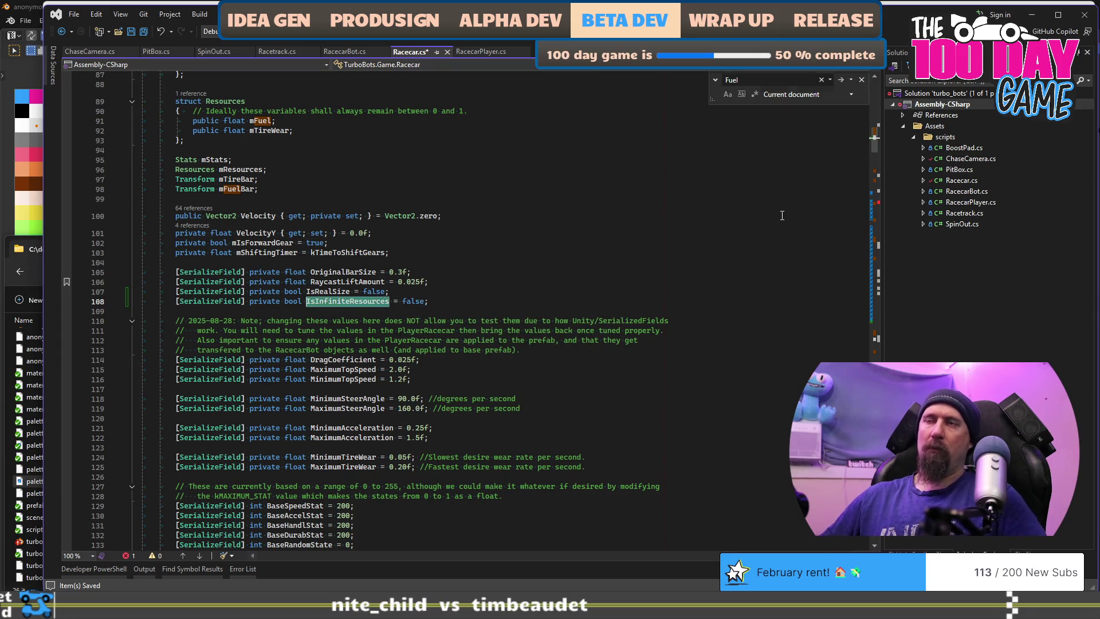
key(ctrl+s)
Close the Fuel search and rename InfiniteResources to IsInfiniteResources on line 227
scroll(782, 216, down, 7)
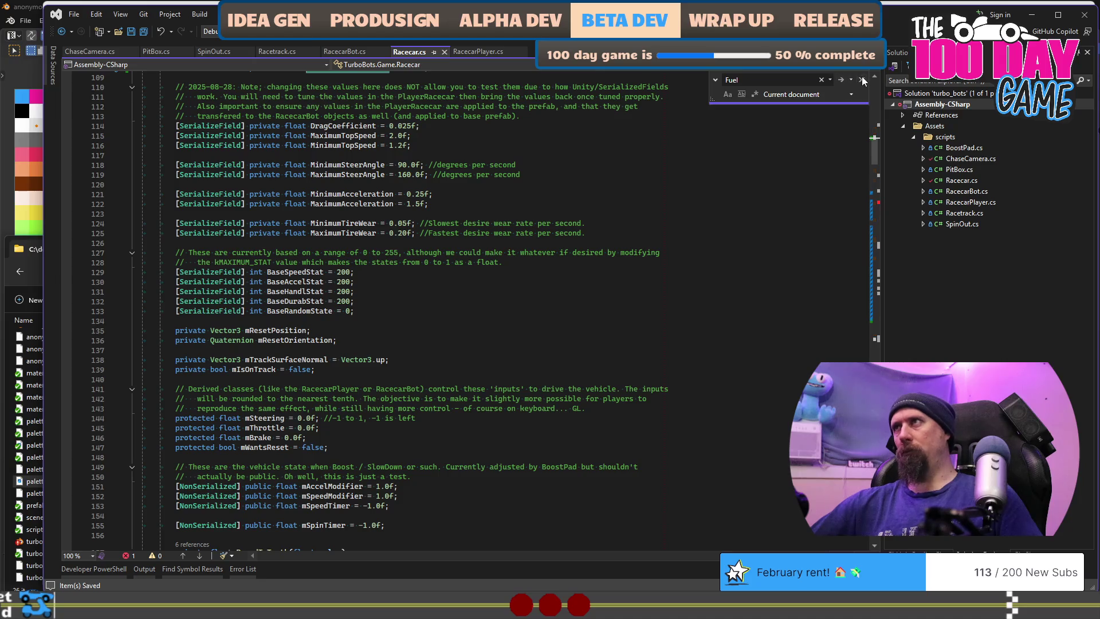
click(861, 81)
scroll(480, 370, down, 20)
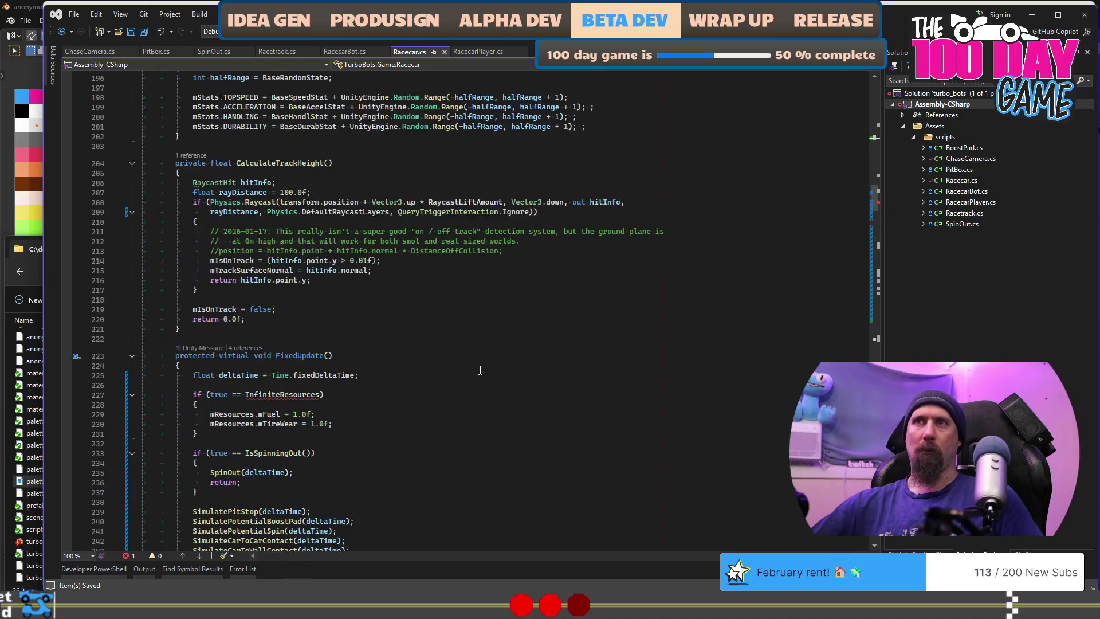
double_click(284, 394)
text(IsInfiniteResources)
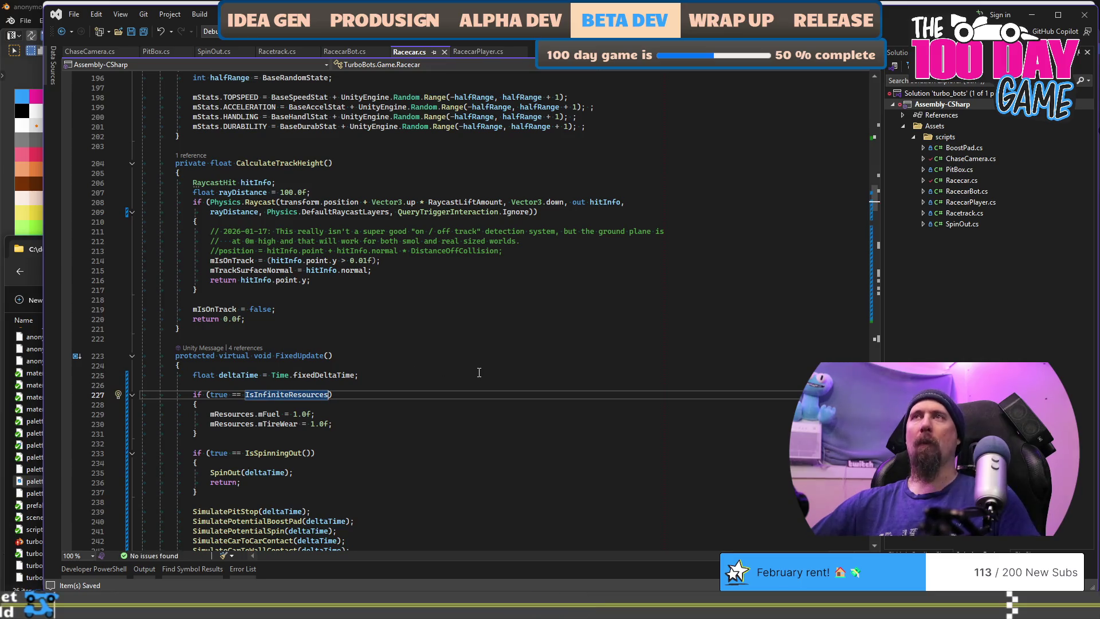
key(alt+Tab)
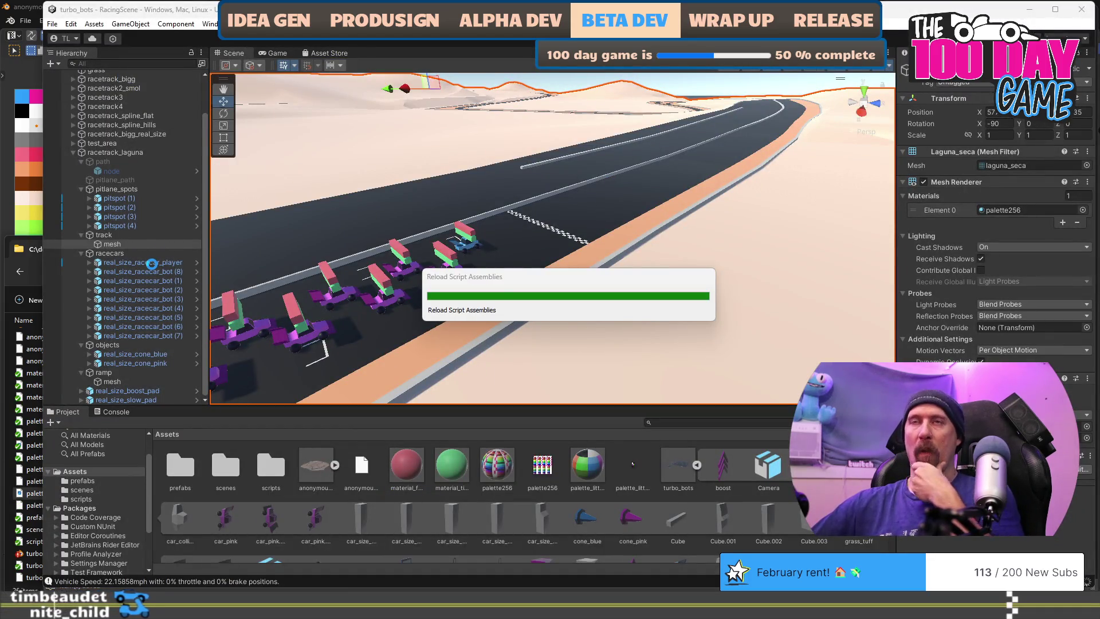
Enable Is Infinite Resources on real_size_racecar_player and commit 50 as maximum top speed
click(153, 264)
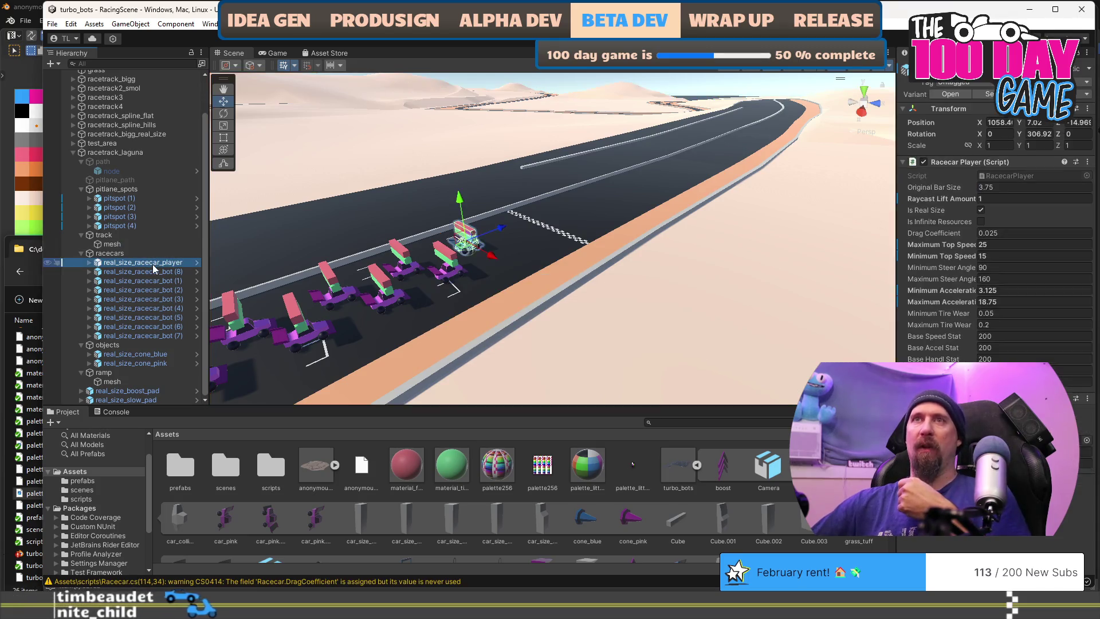
click(981, 222)
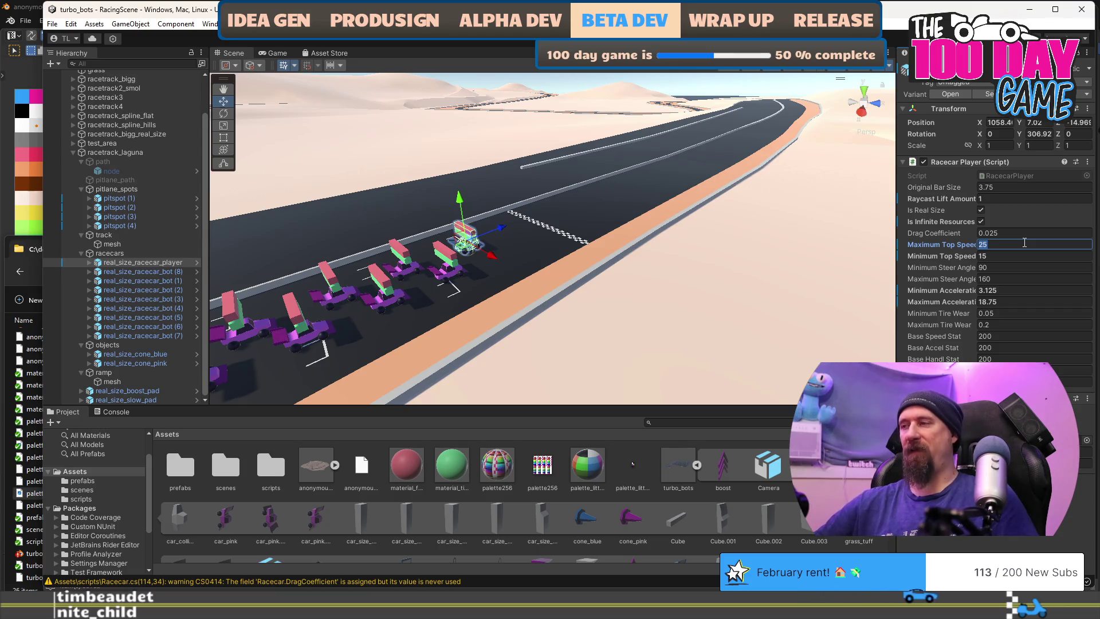
text(50)
click(1010, 256)
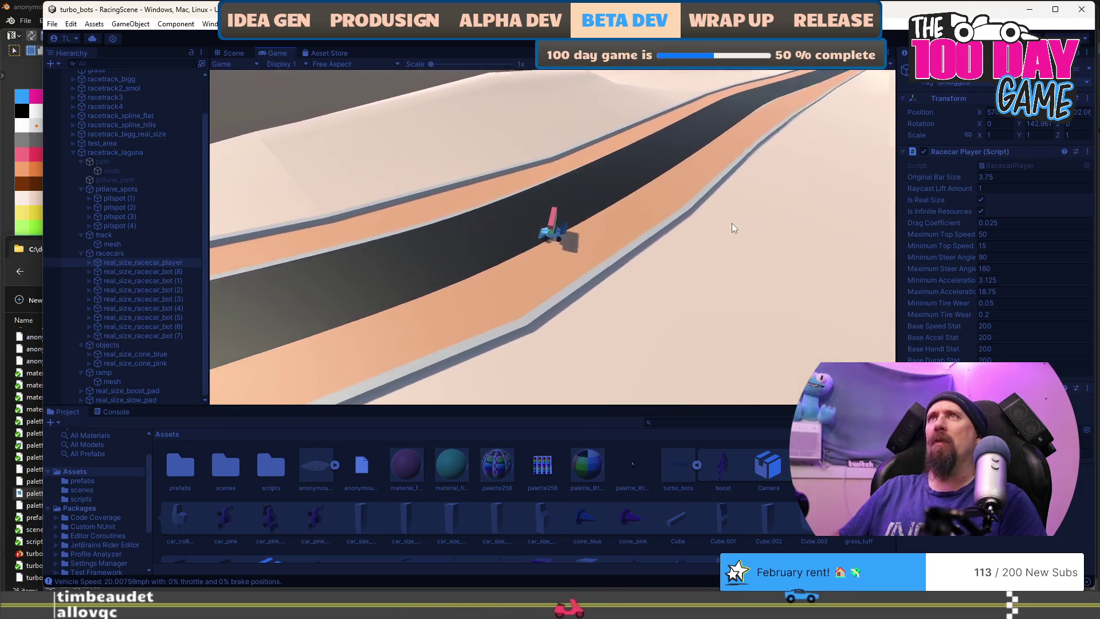
Accelerate the player car with W through the track's bends
key(w)
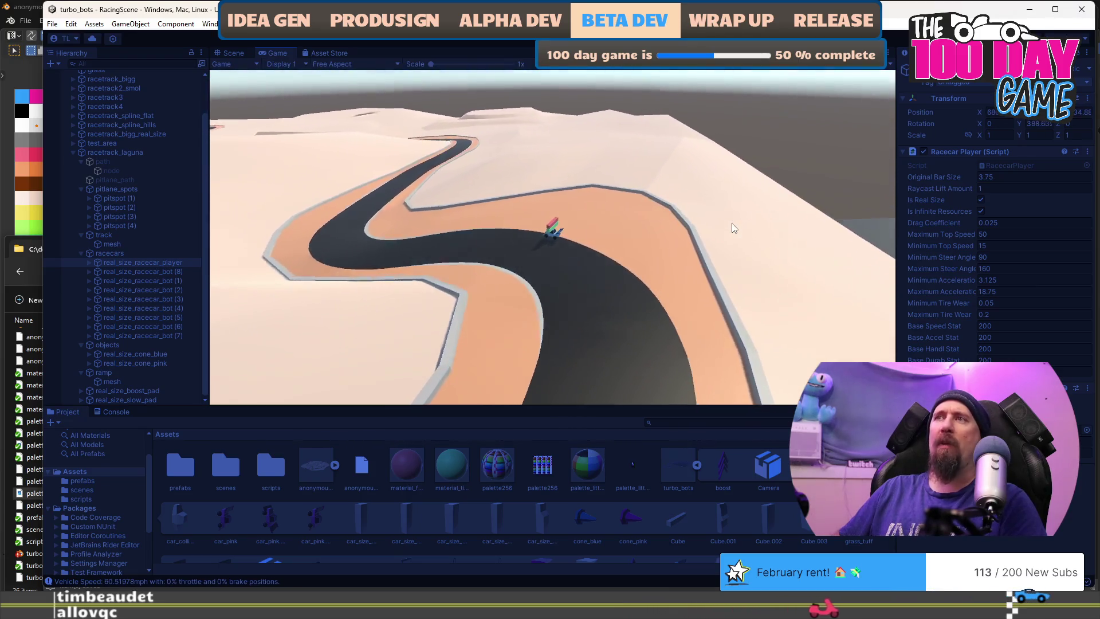
key(w)
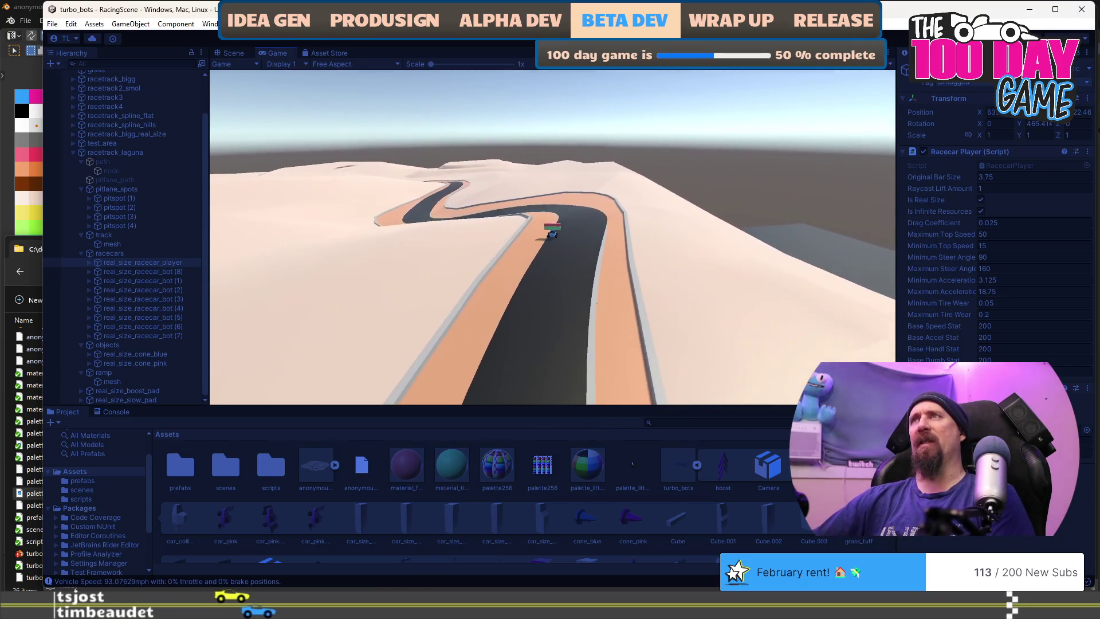
Stop the test drive and switch to the Move tool
key(ctrl+p)
key(w)
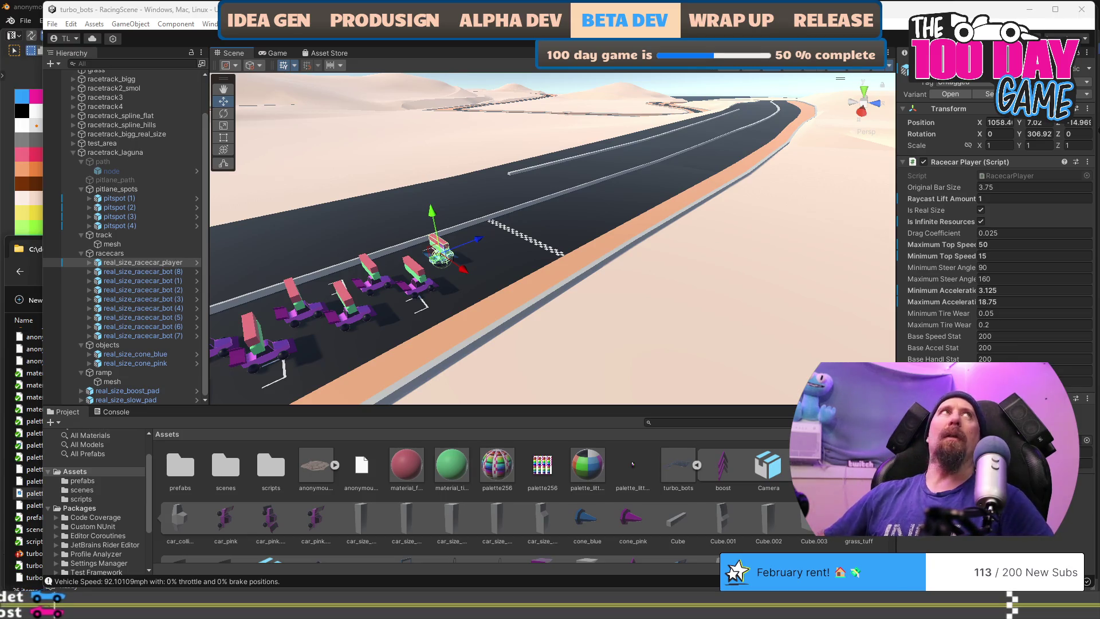
Select the Laguna Seca track mesh, move the Scene view along the track, and start the race
click(625, 195)
key(Up)
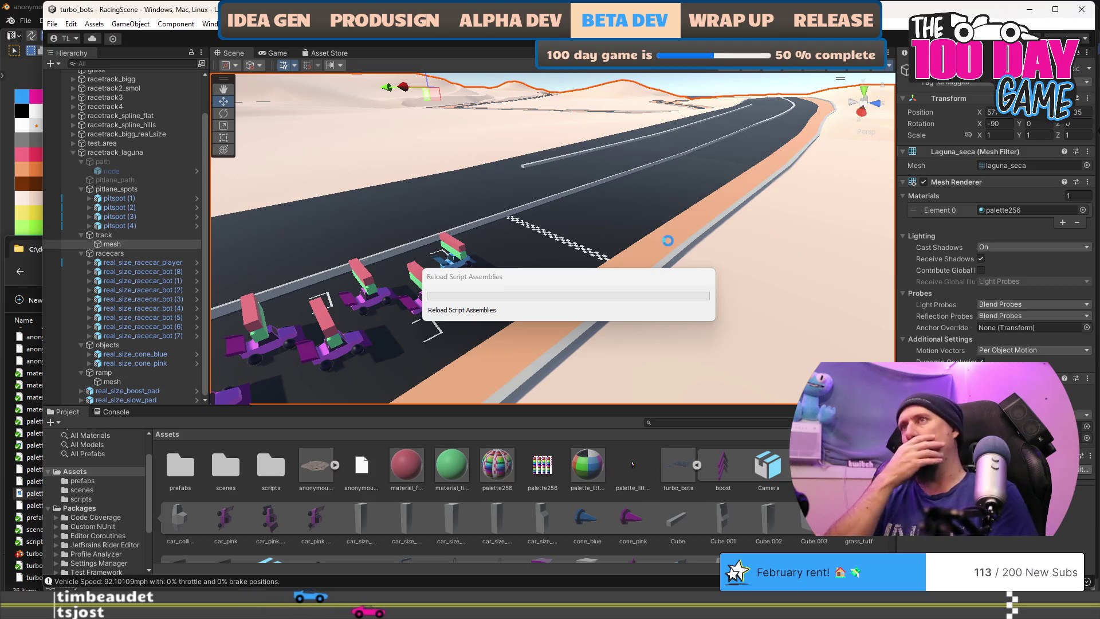
key(w)
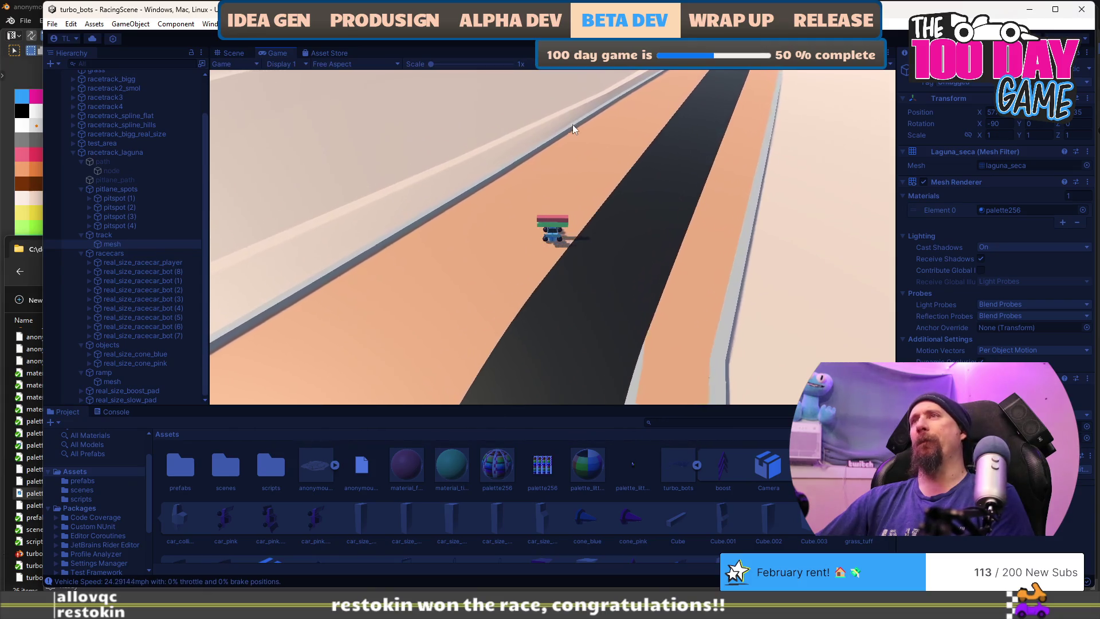
Stop the running race to exit Play mode
key(ctrl+p)
Duplicate Main Camera into Main Camera (1), reselect the original, and save the scene
scroll(142, 112, up, 3)
click(121, 94)
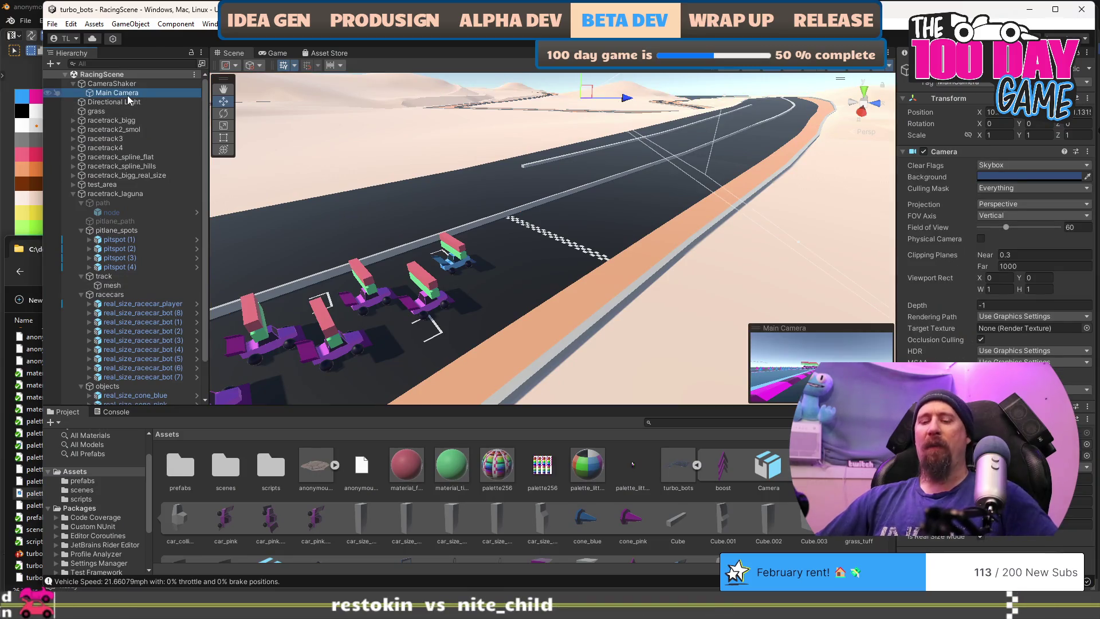
key(ctrl+d)
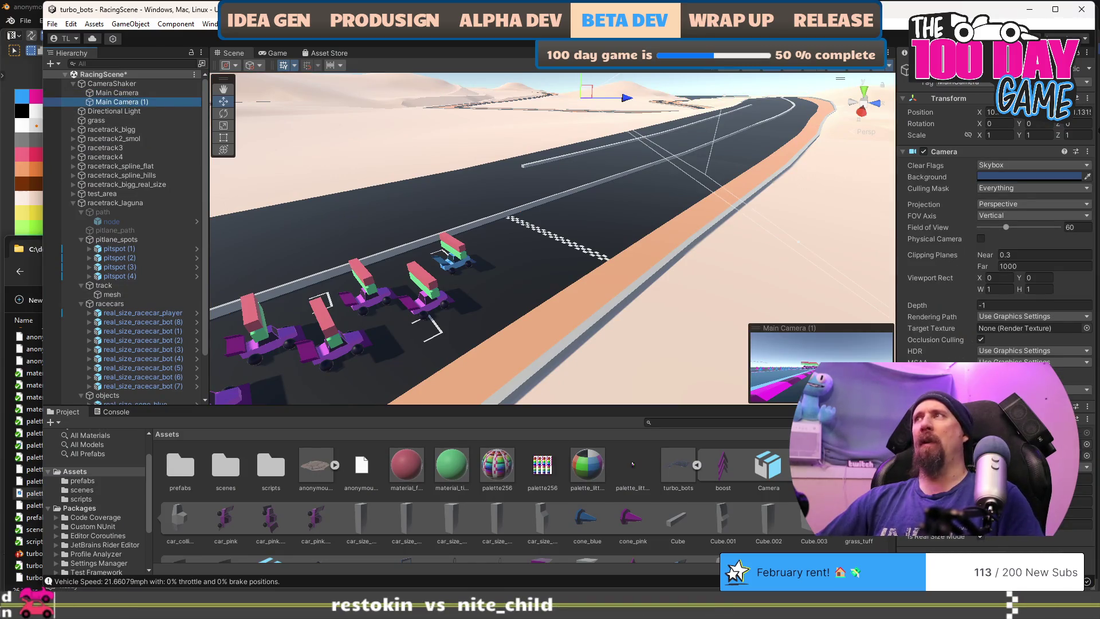
click(108, 94)
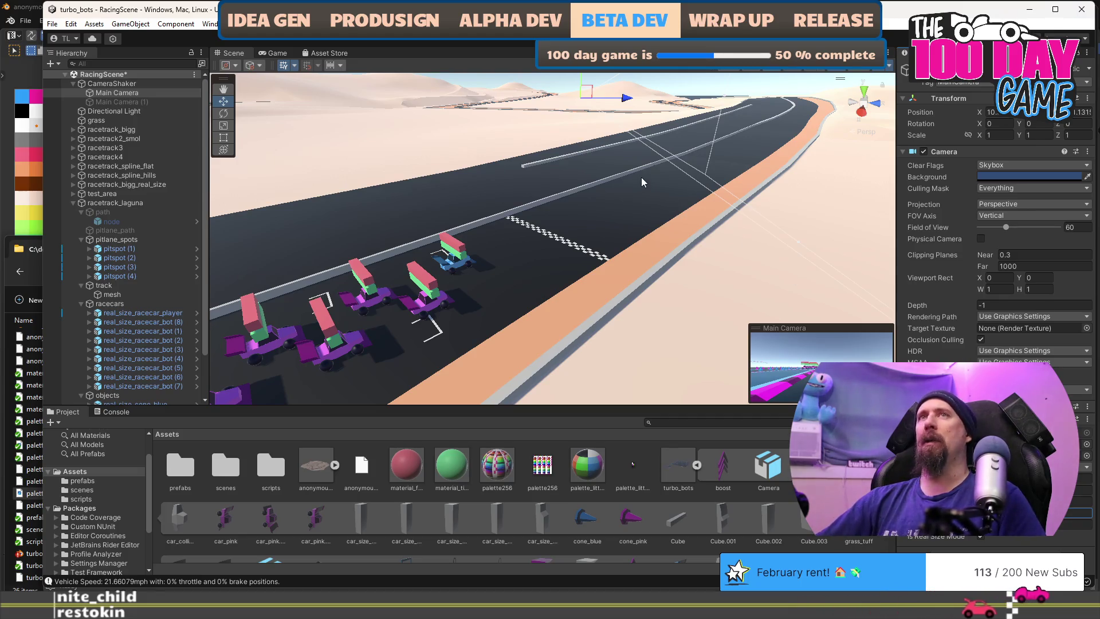
key(ctrl+s)
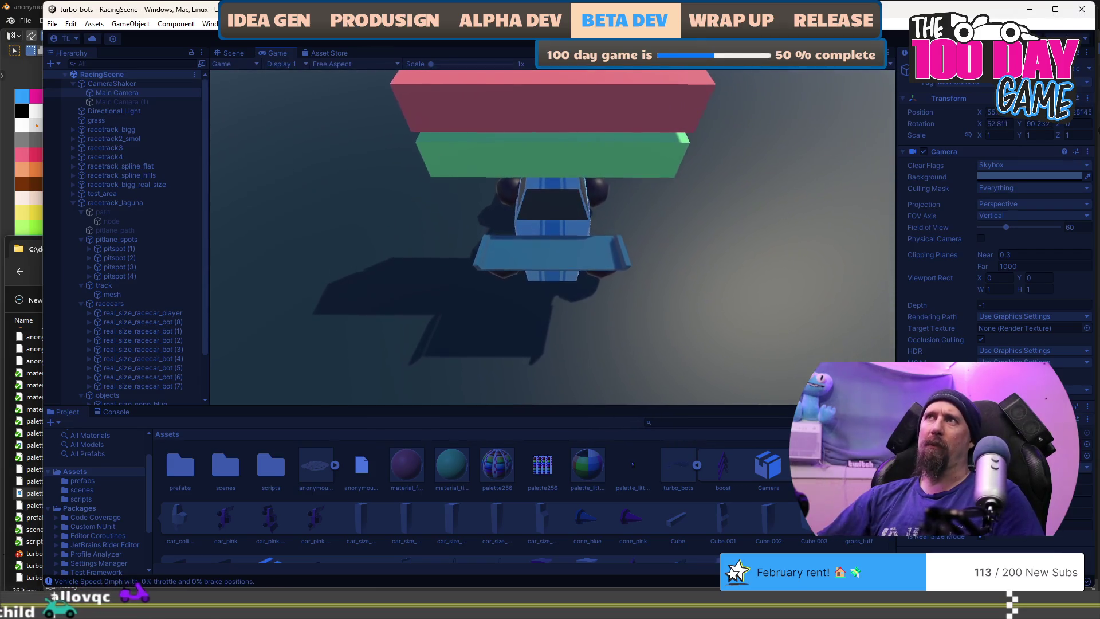
Stop the current test race with the Play button
click(549, 38)
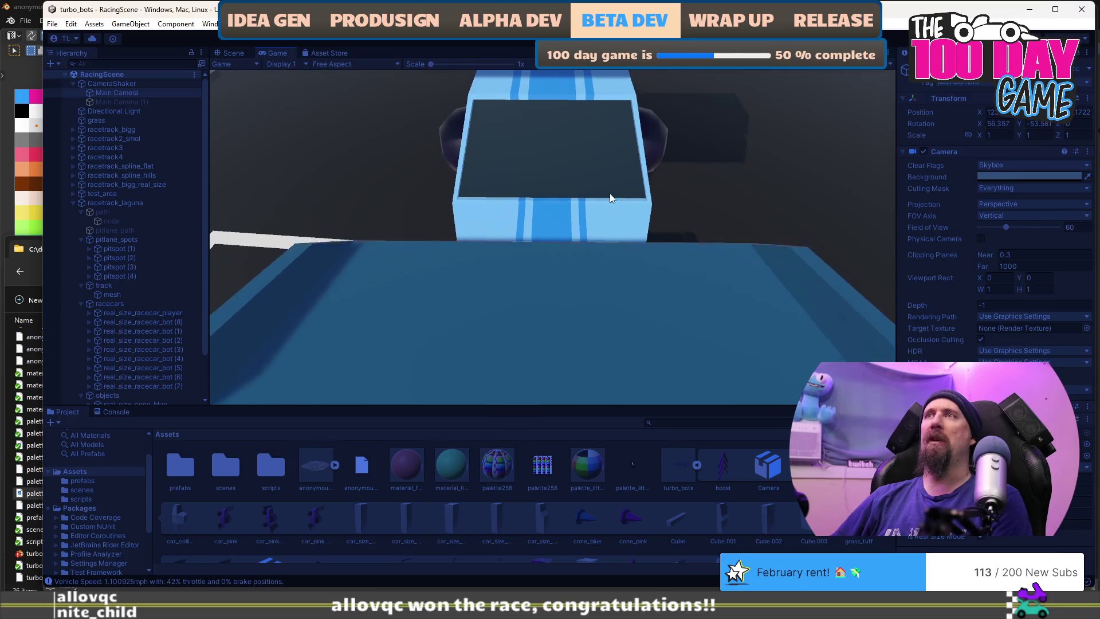
Reset the race so the blue player car restarts from its grid box
key(w)
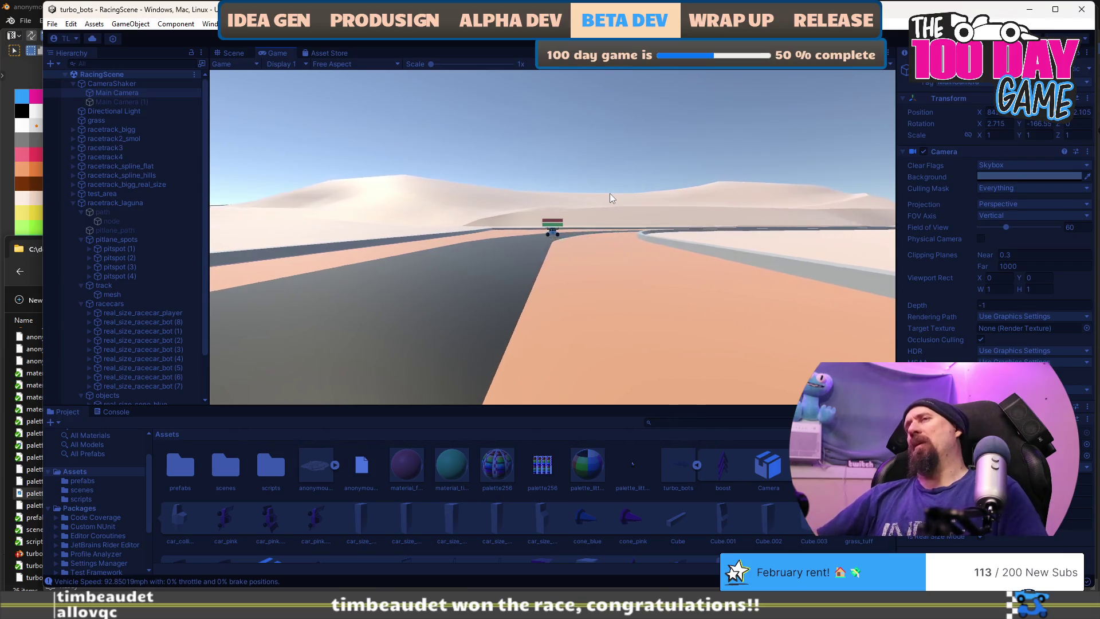
Exit Play mode and set the Main Camera's FOV Axis to Horizontal, about 99.6
key(ctrl+p)
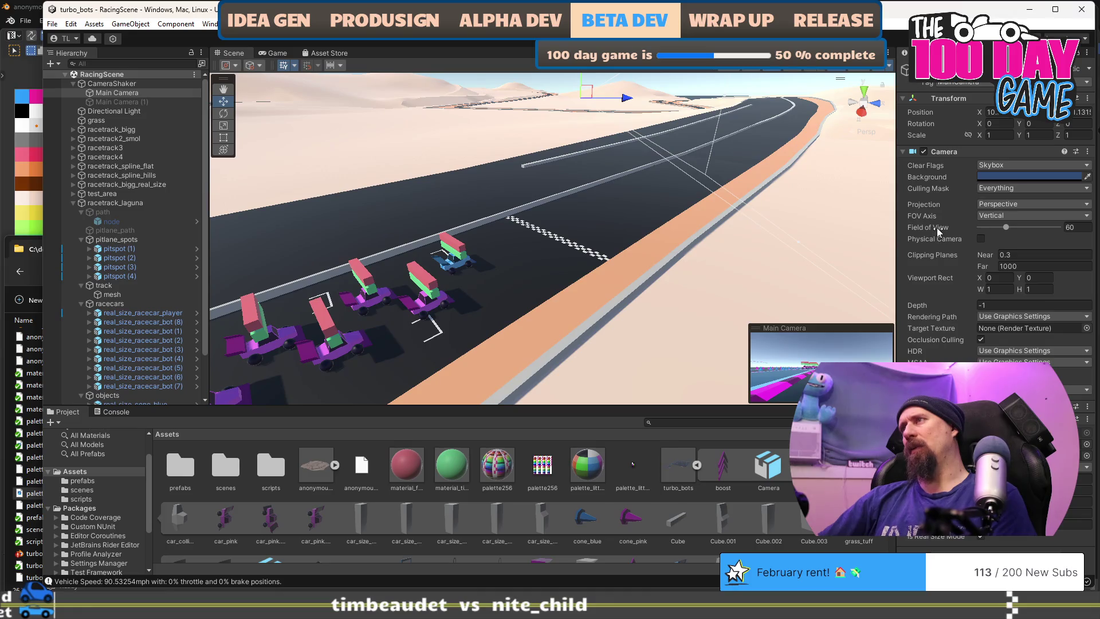
mouse_move(937, 227)
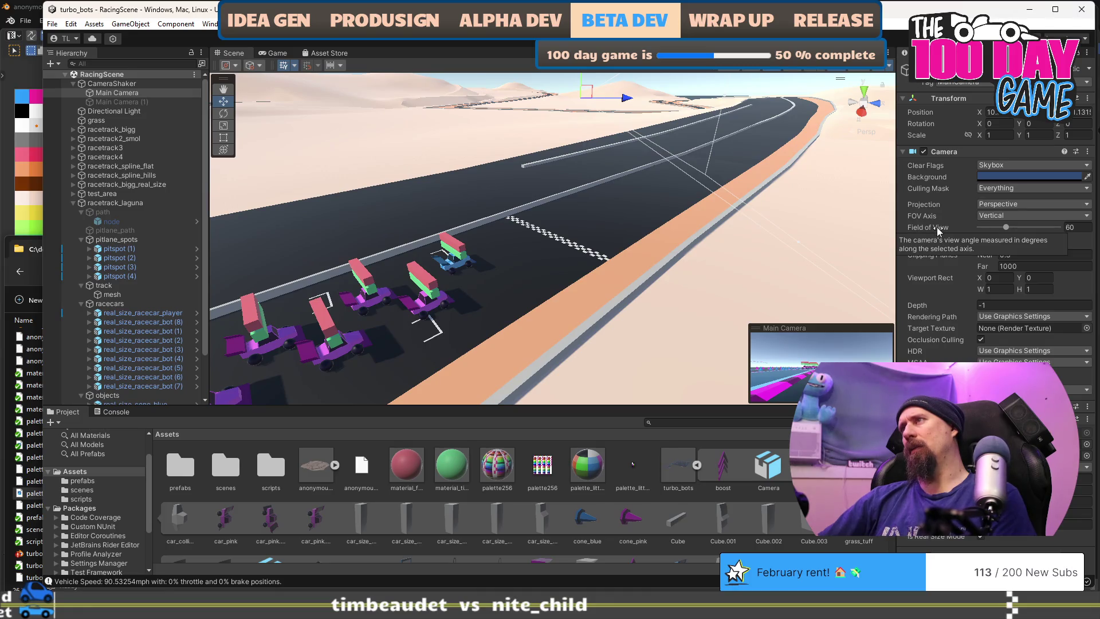
click(1011, 217)
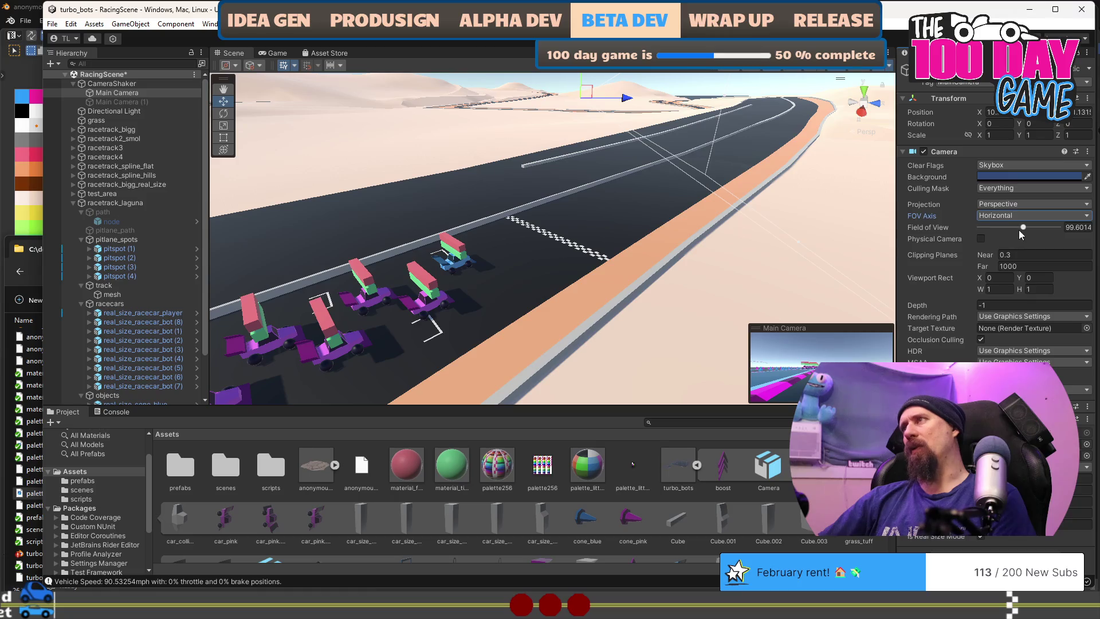
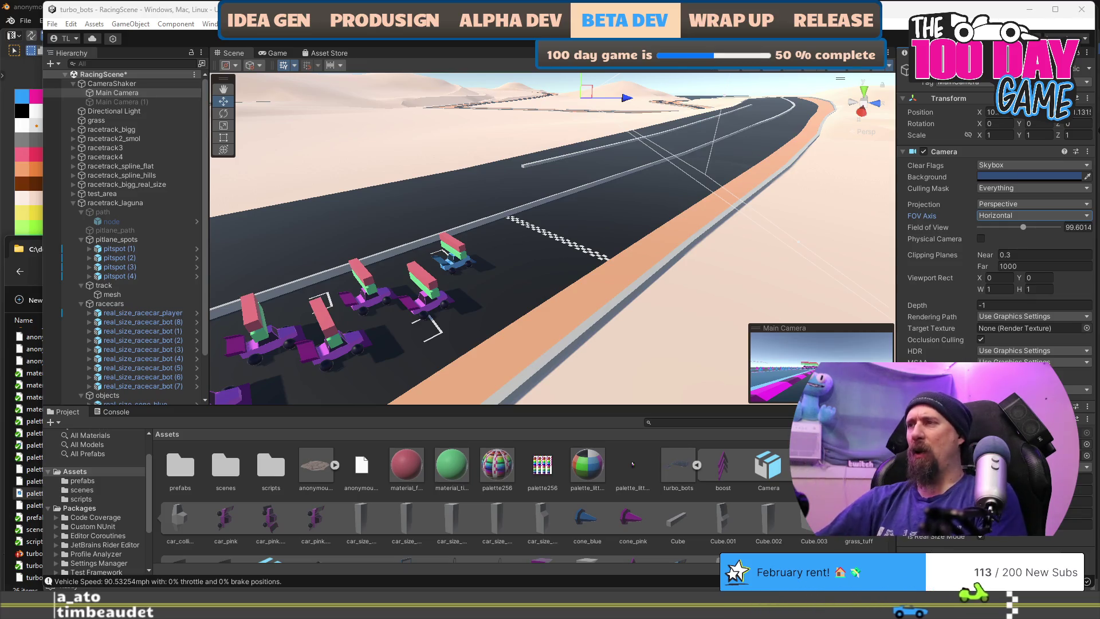
Inspect the blue and pink car models, then return to the main camera's settings
click(813, 465)
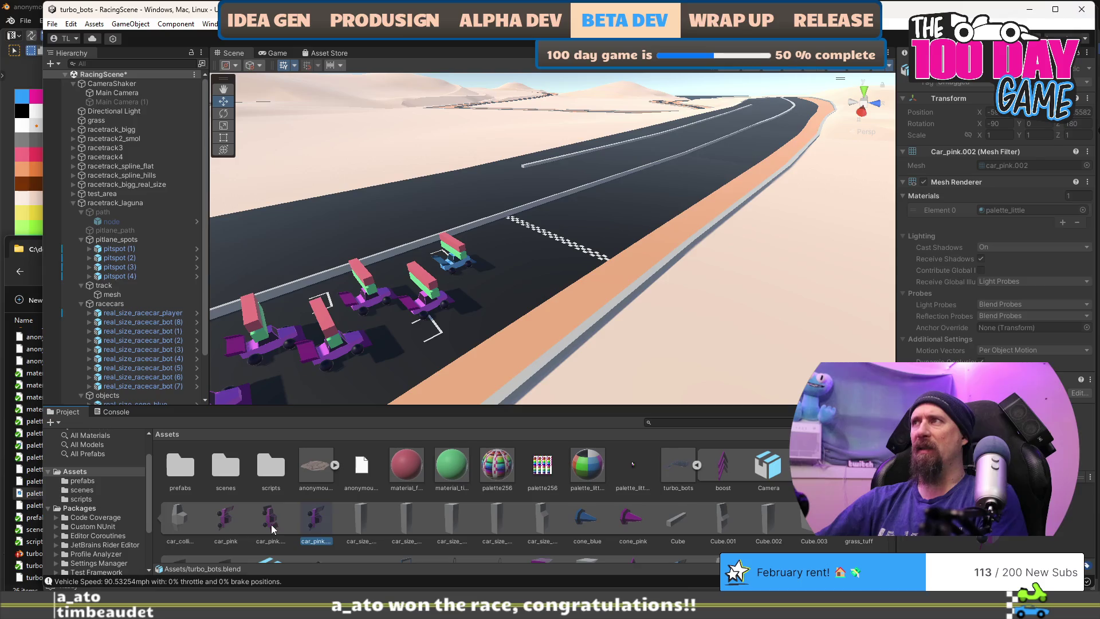
click(225, 518)
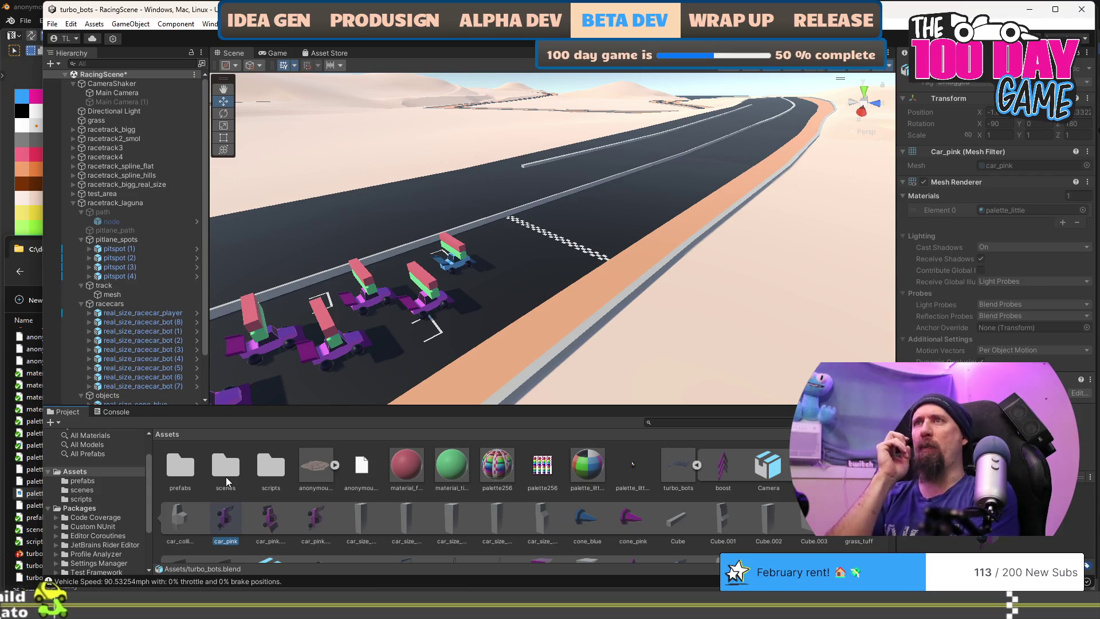
click(148, 92)
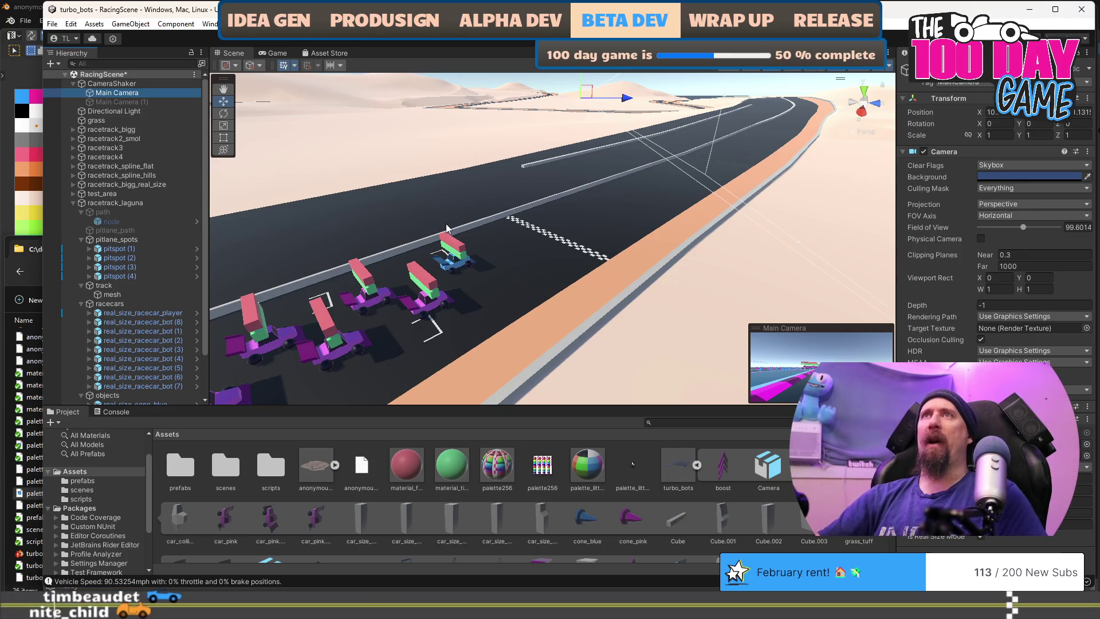
In ChaseCamera.cs, trace the uses of actualOffsetDistance and offsetDirection in FixedUpdate
key(alt+Tab)
key(alt+Tab)
key(alt+Tab)
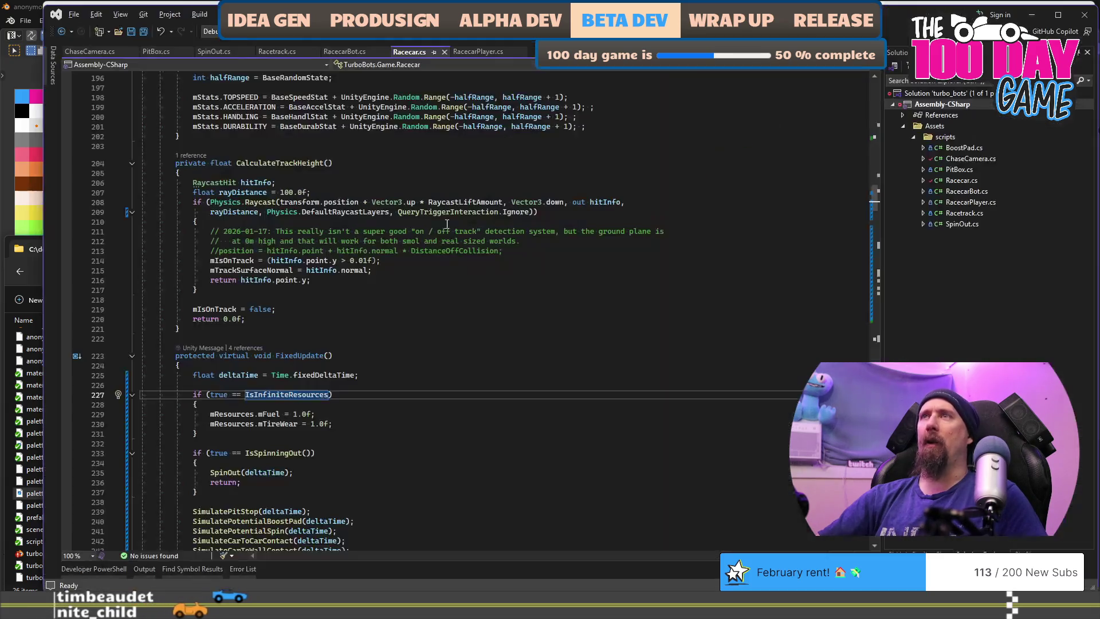
click(85, 52)
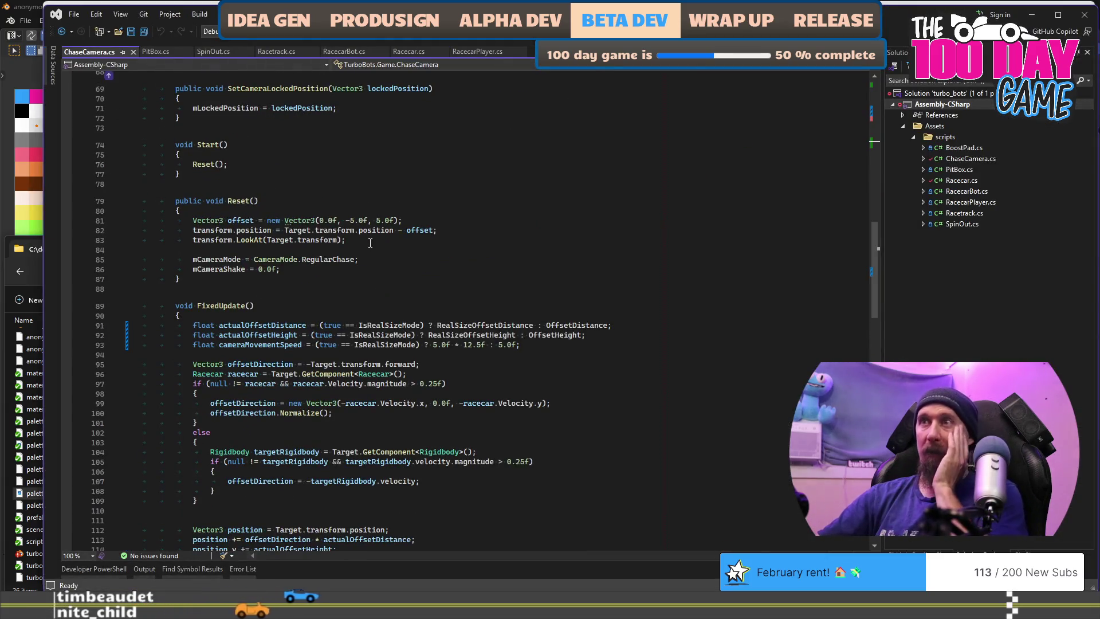
double_click(386, 383)
scroll(533, 353, down, 2)
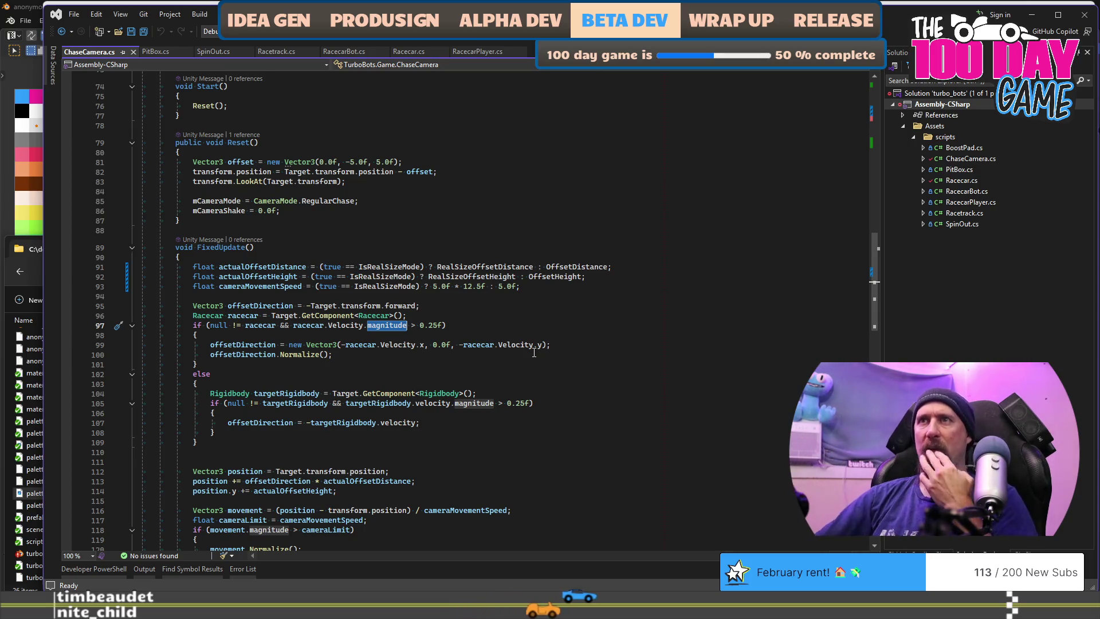
click(286, 267)
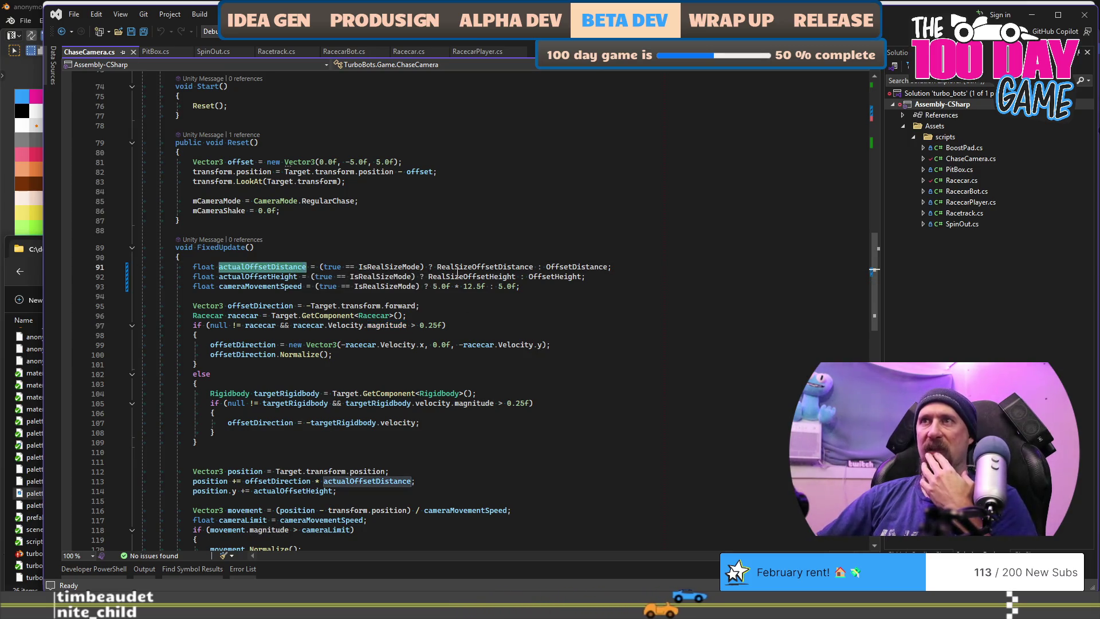
click(467, 267)
scroll(367, 229, down, 3)
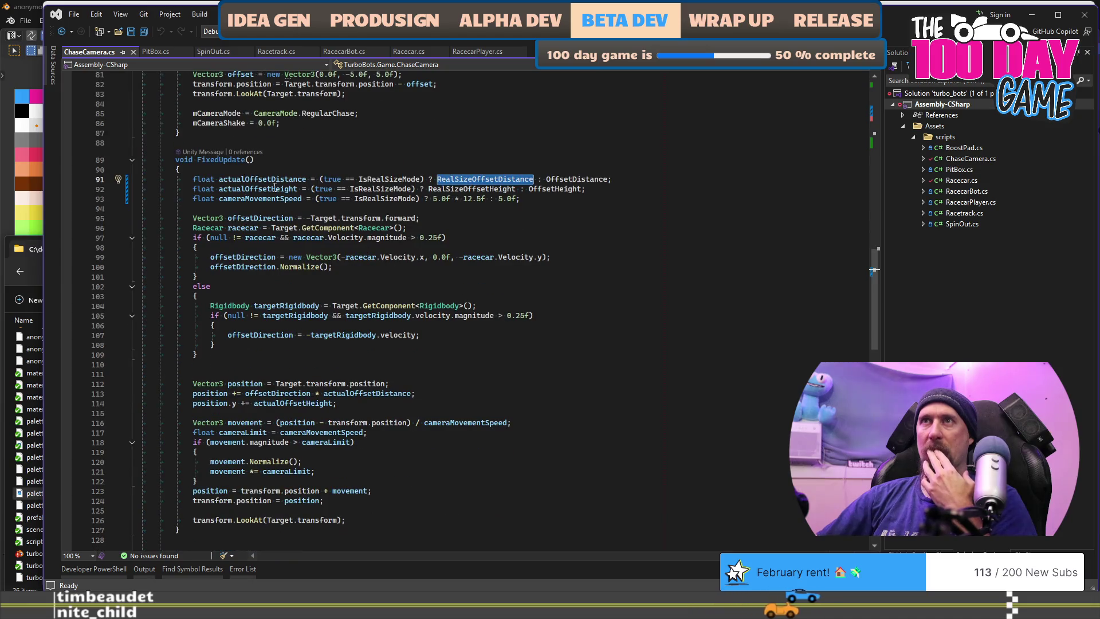
click(269, 171)
click(269, 179)
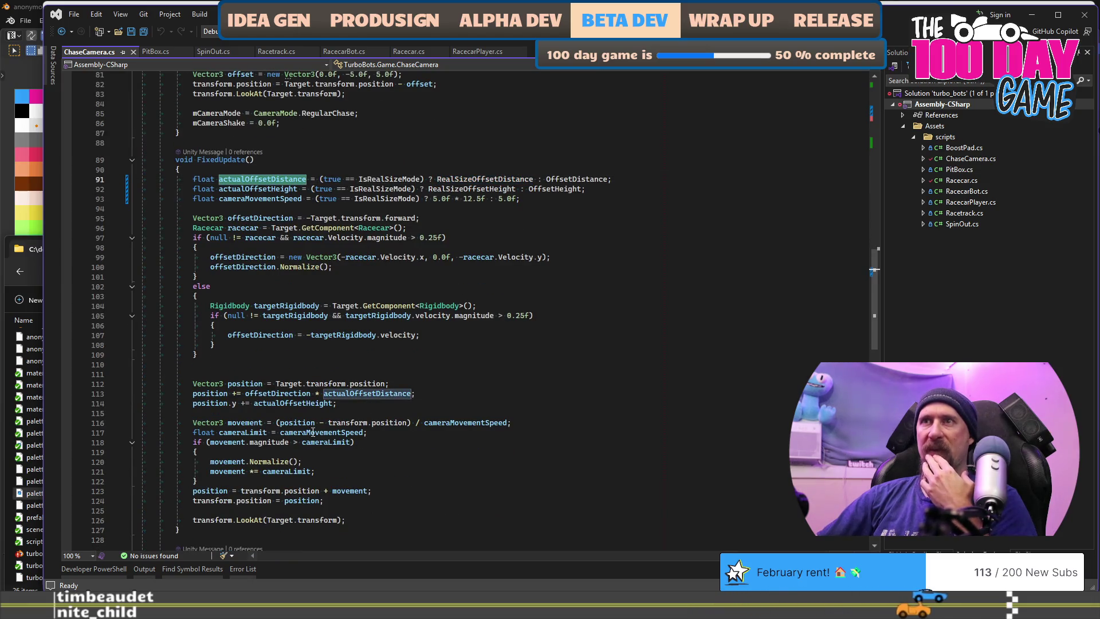
click(287, 394)
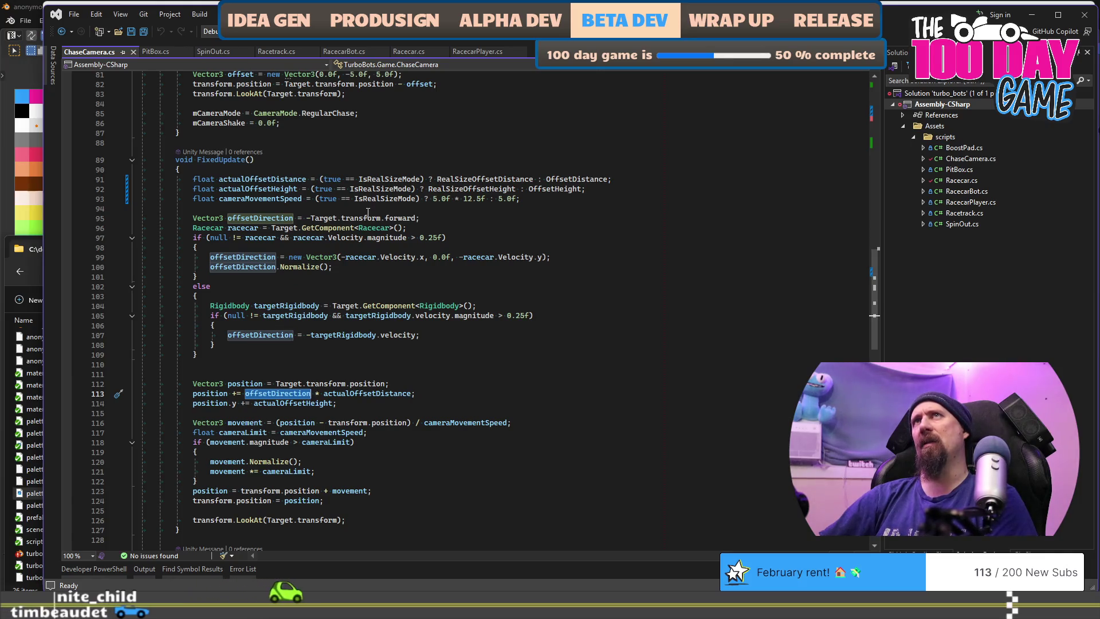
Add offsetDirection.Normalize(); below line 107 and save ChaseCamera.cs
double_click(273, 336)
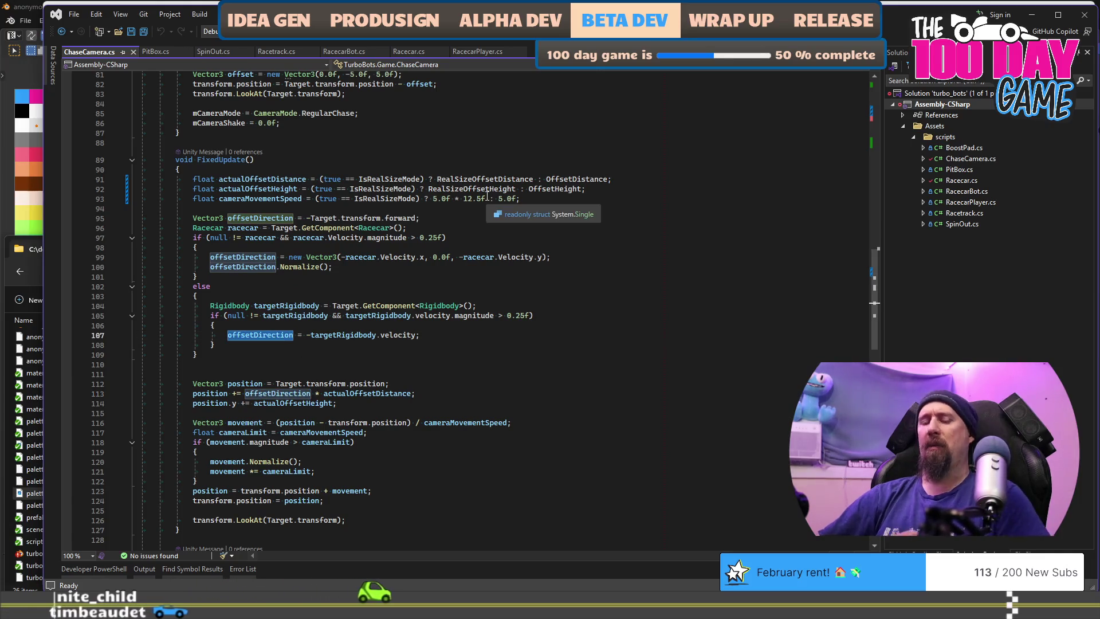
key(ctrl+c)
key(End)
key(Return)
key(ctrl+v)
text(.)
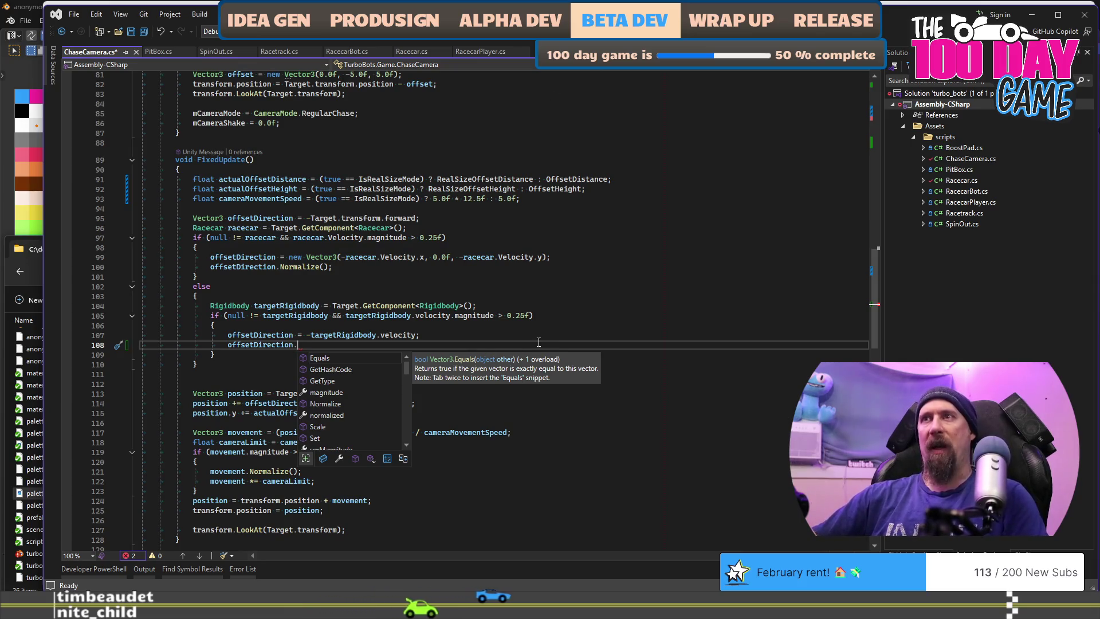
scroll(357, 372, down, 2)
scroll(367, 396, up, 2)
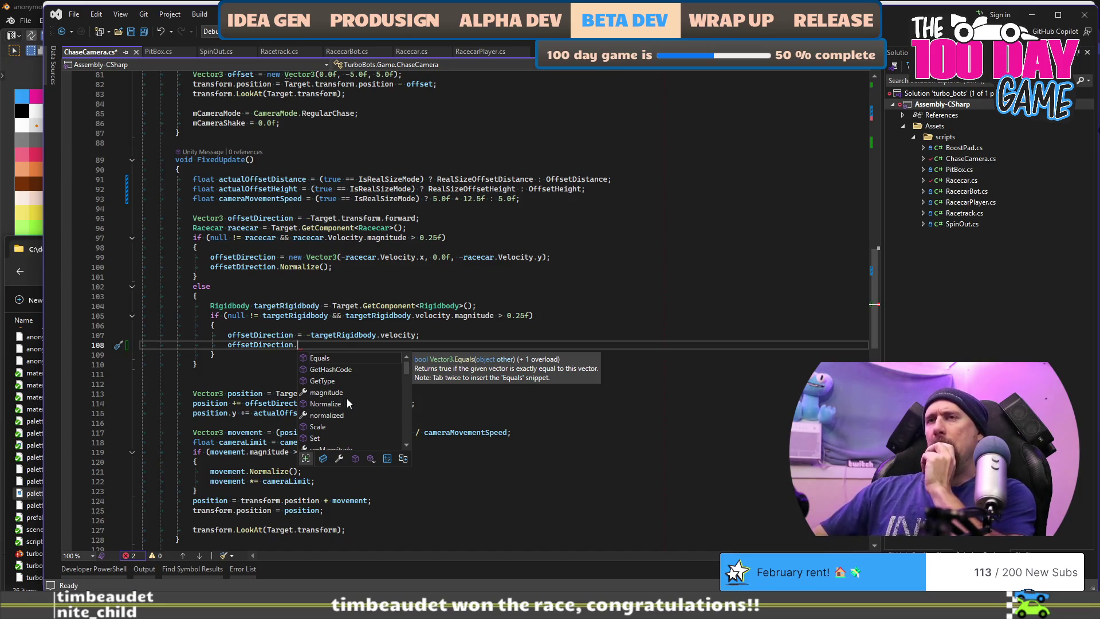
key(BackSpace)
text(.)
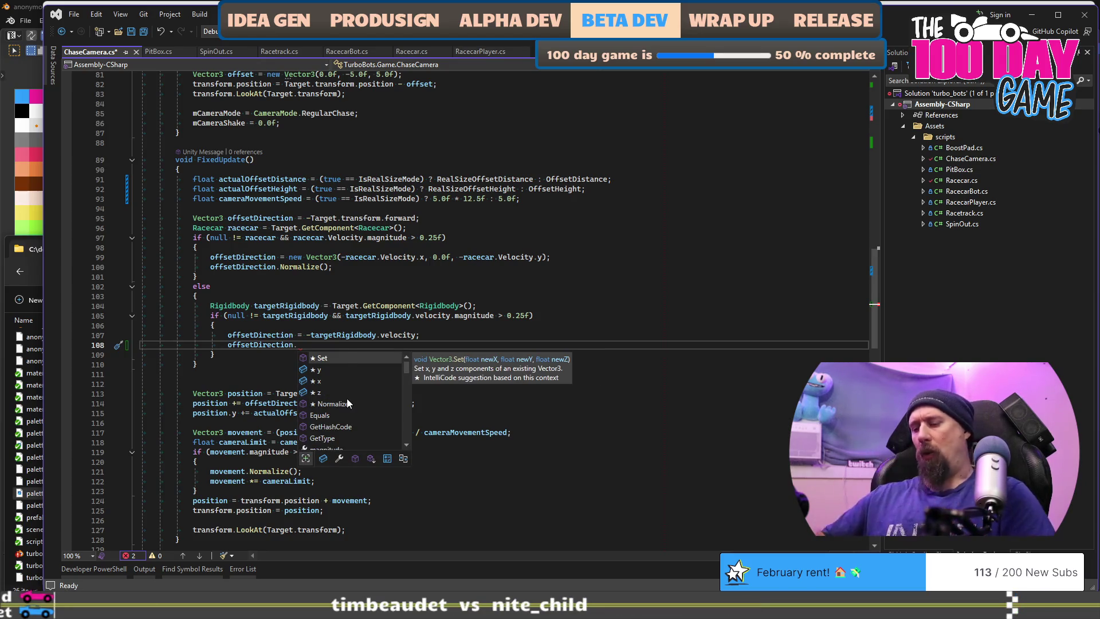
text(norm)
key(Tab)
text(();)
key(ctrl+s)
Move the caret down to the empty lines 111–112 after the camera-follow code
scroll(469, 417, down, 2)
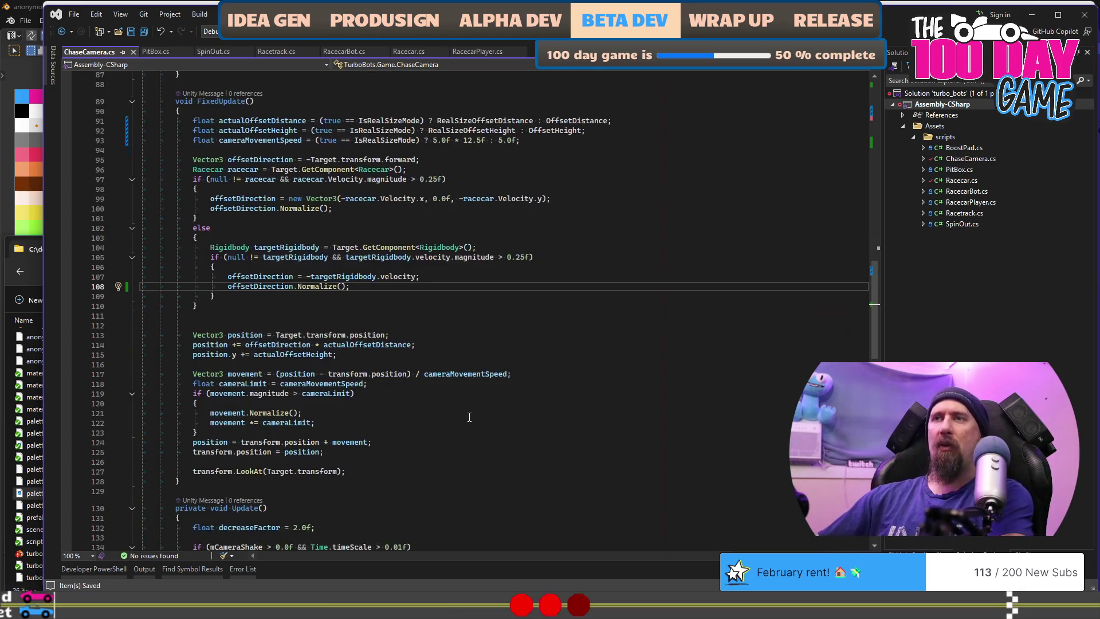
click(498, 318)
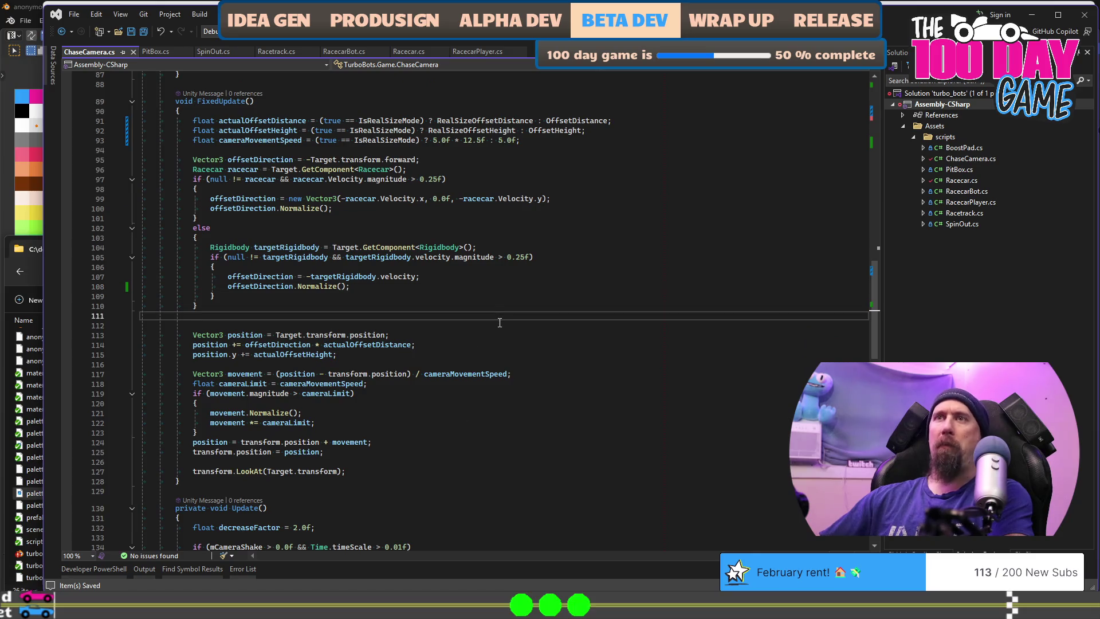
scroll(498, 321, down, 1)
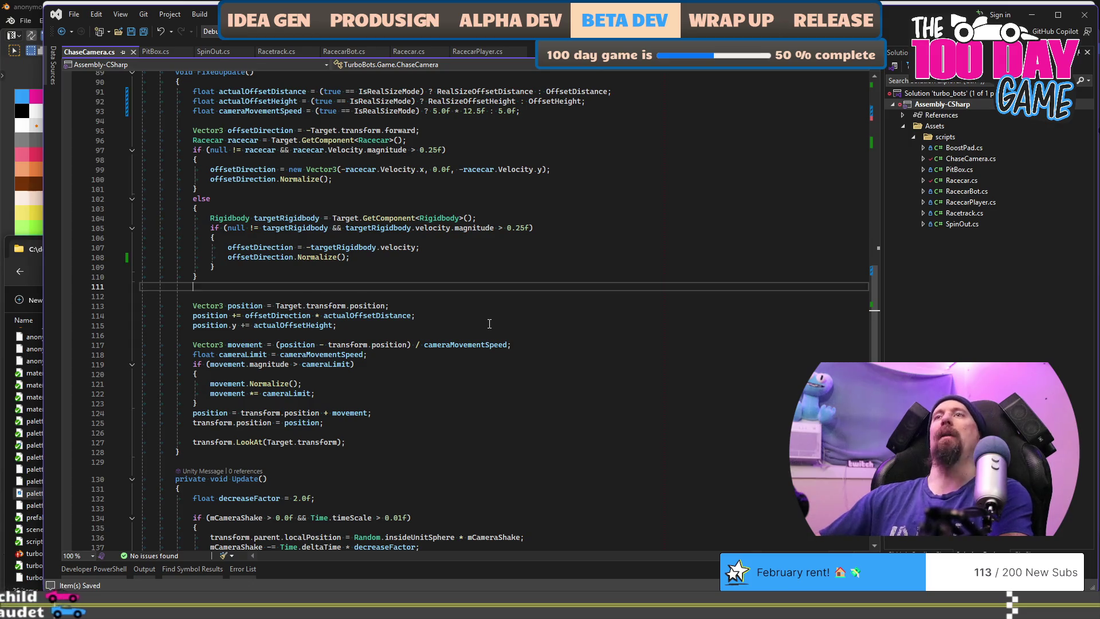
scroll(490, 320, down, 1)
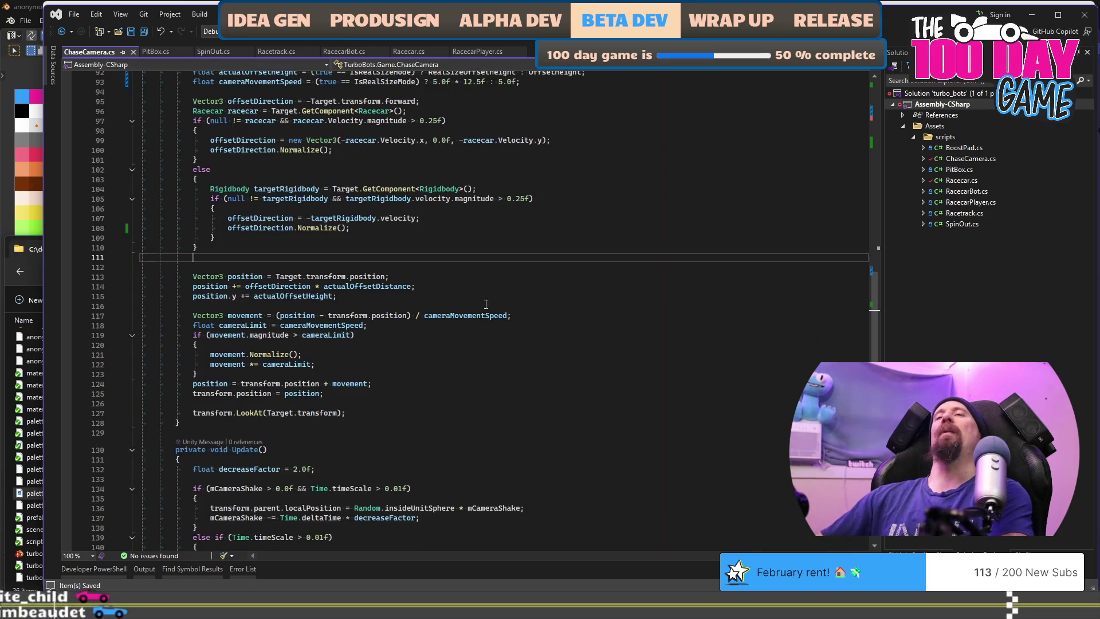
click(507, 267)
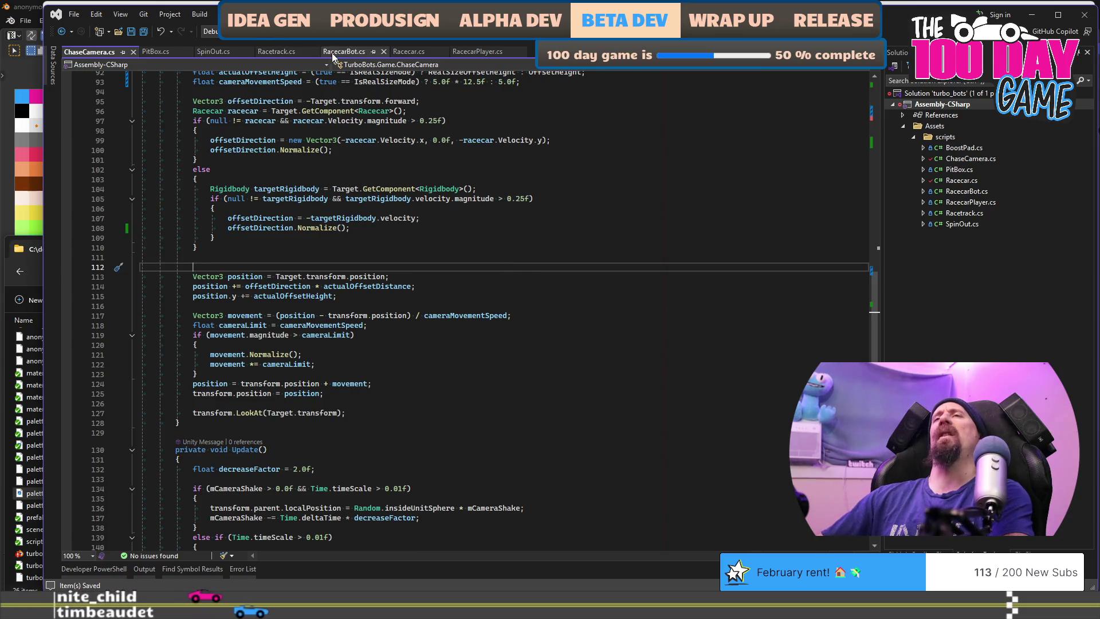
Review where offsetDirection is used around line 108 of ChaseCamera.cs
click(248, 245)
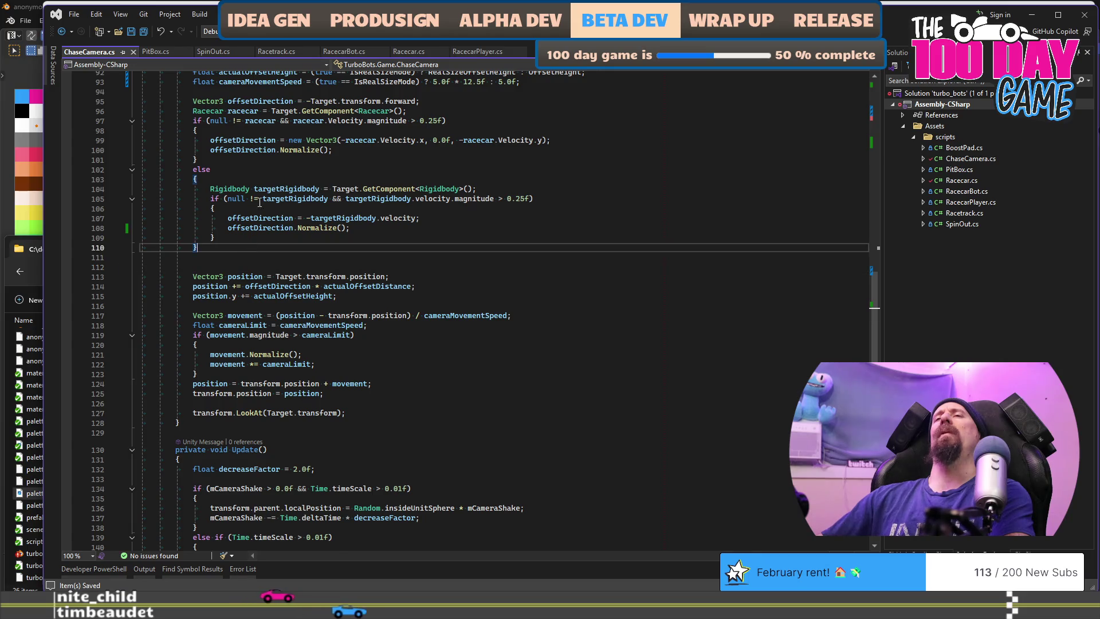
click(277, 227)
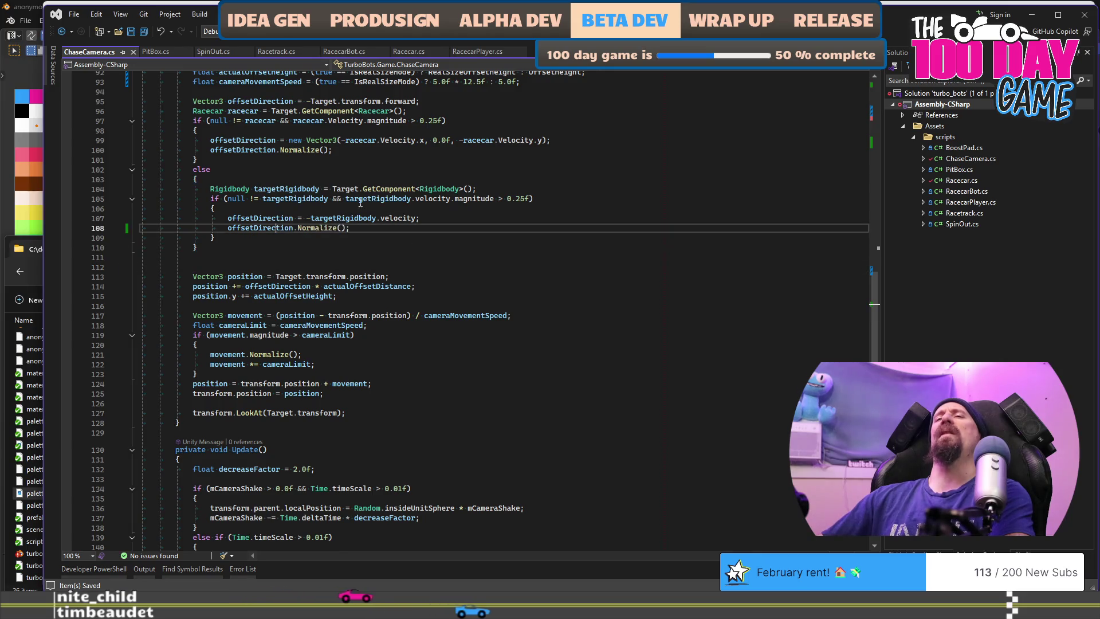
double_click(254, 228)
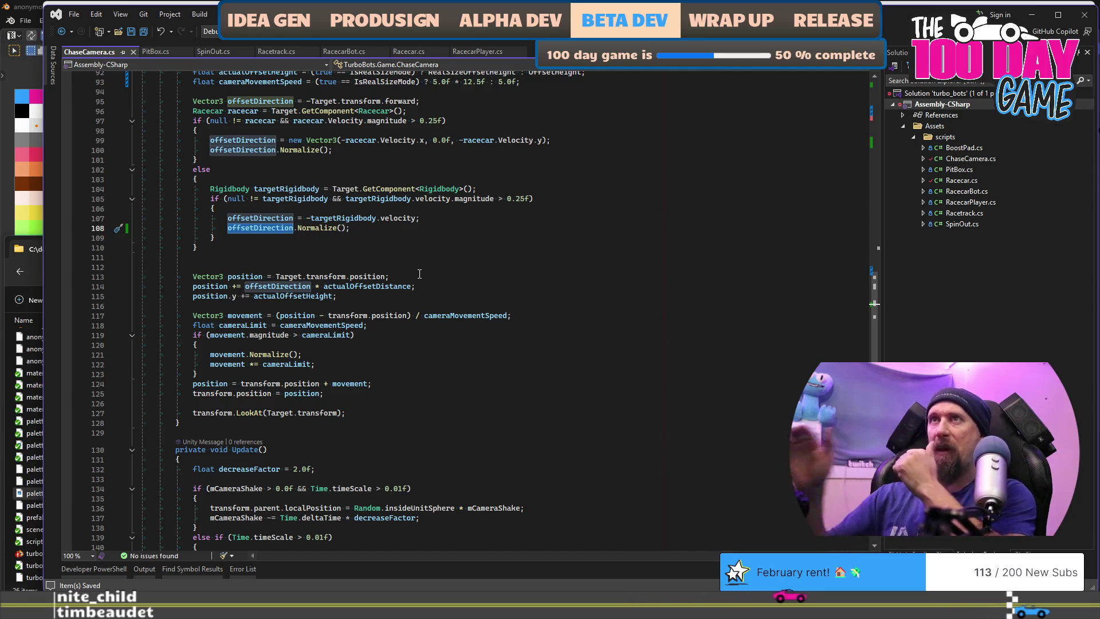
scroll(419, 274, up, 3)
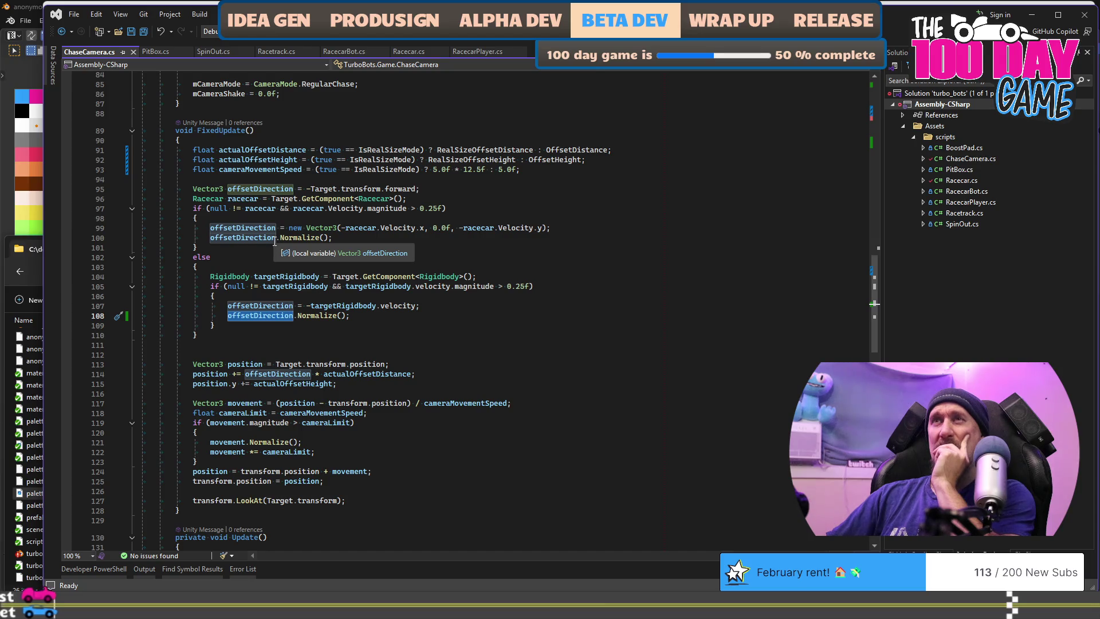
scroll(343, 344, up, 4)
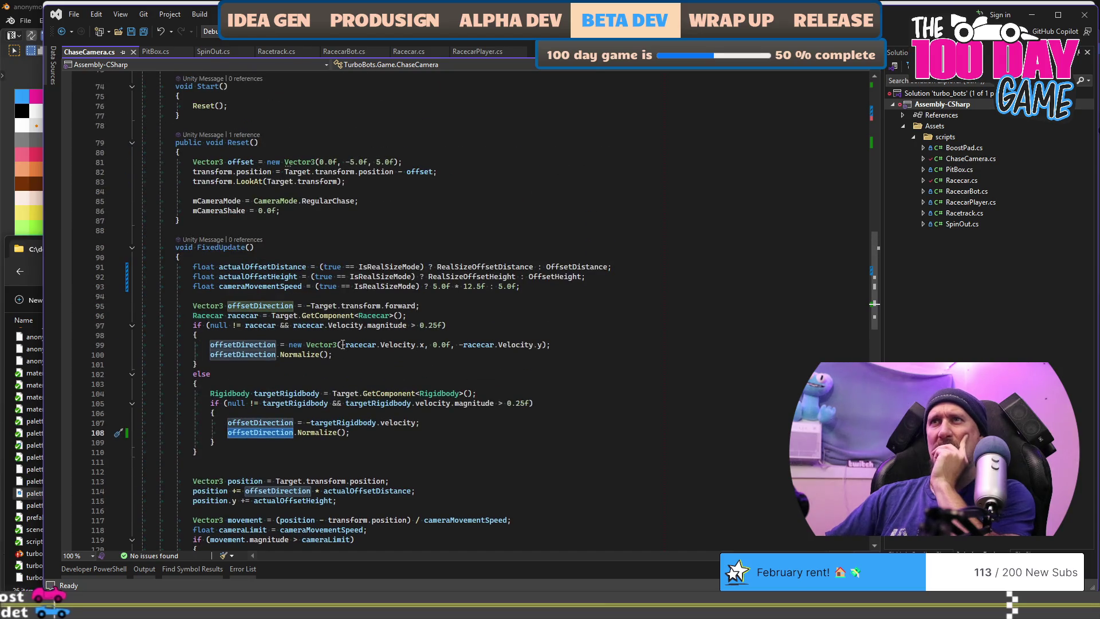
scroll(342, 344, down, 4)
scroll(311, 466, down, 1)
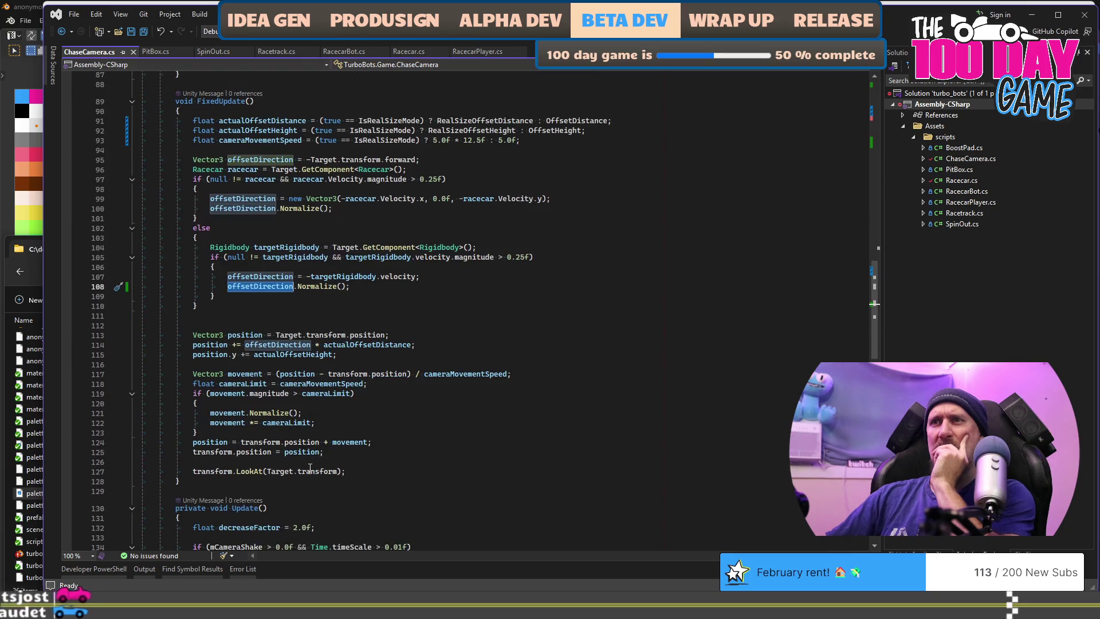
Highlight the cameraMovementSpeed uses, then go to the end of the OffsetHeight declaration
mouse_move(298, 474)
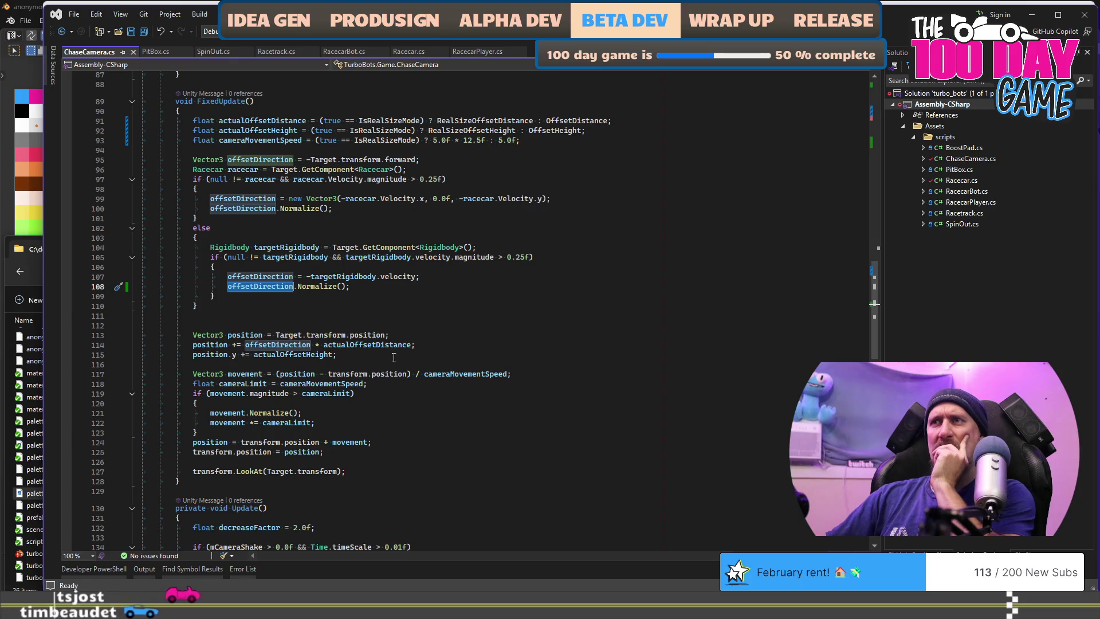
double_click(465, 373)
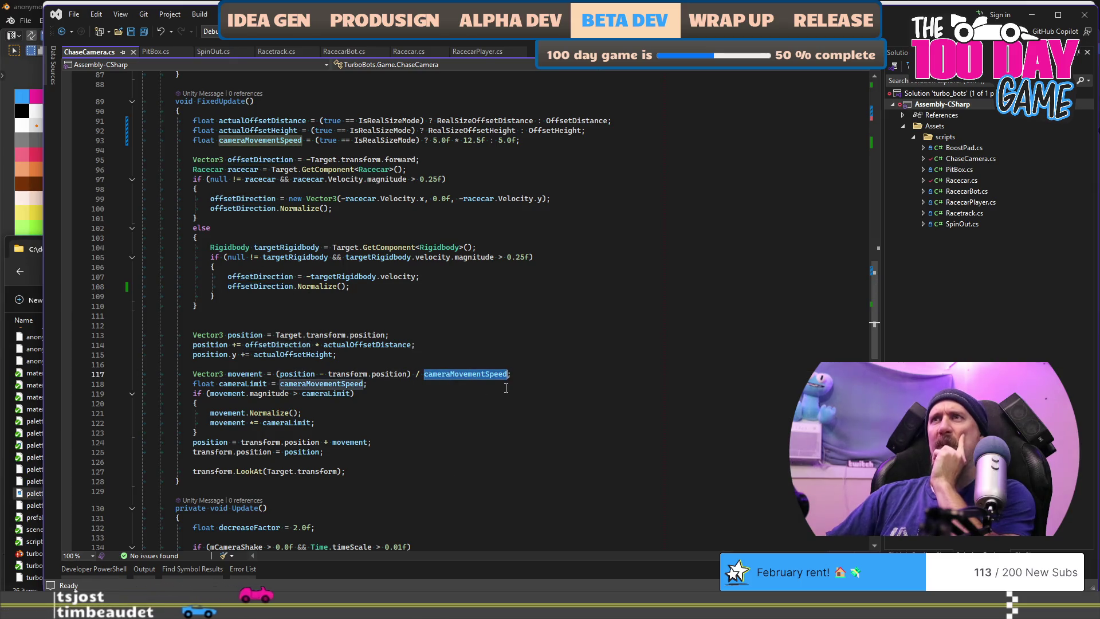
click(473, 141)
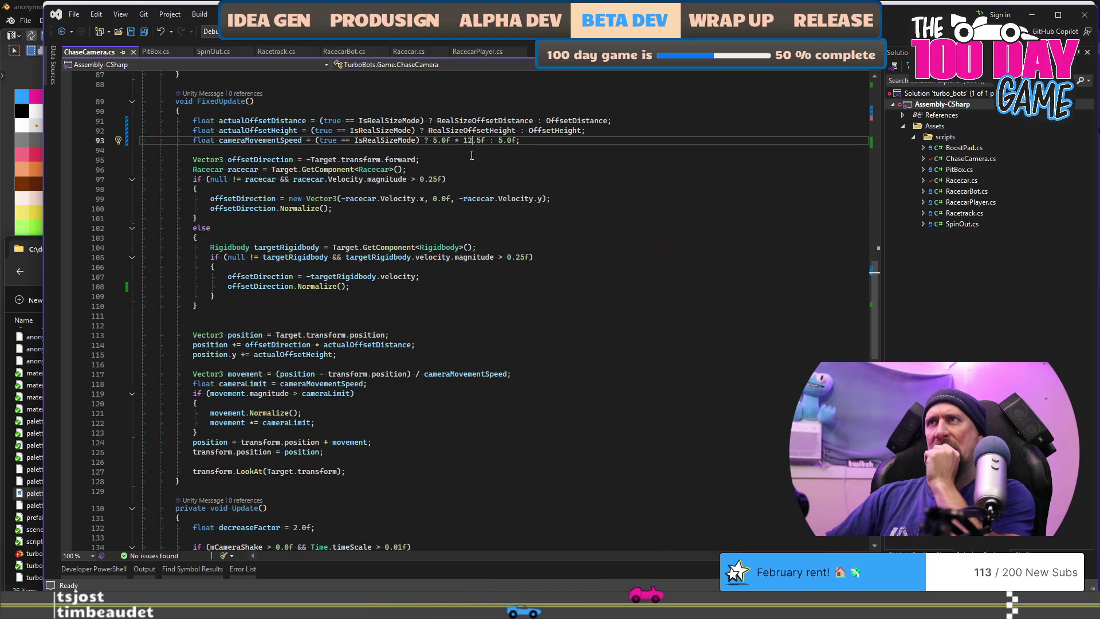
scroll(471, 155, up, 20)
scroll(472, 155, up, 5)
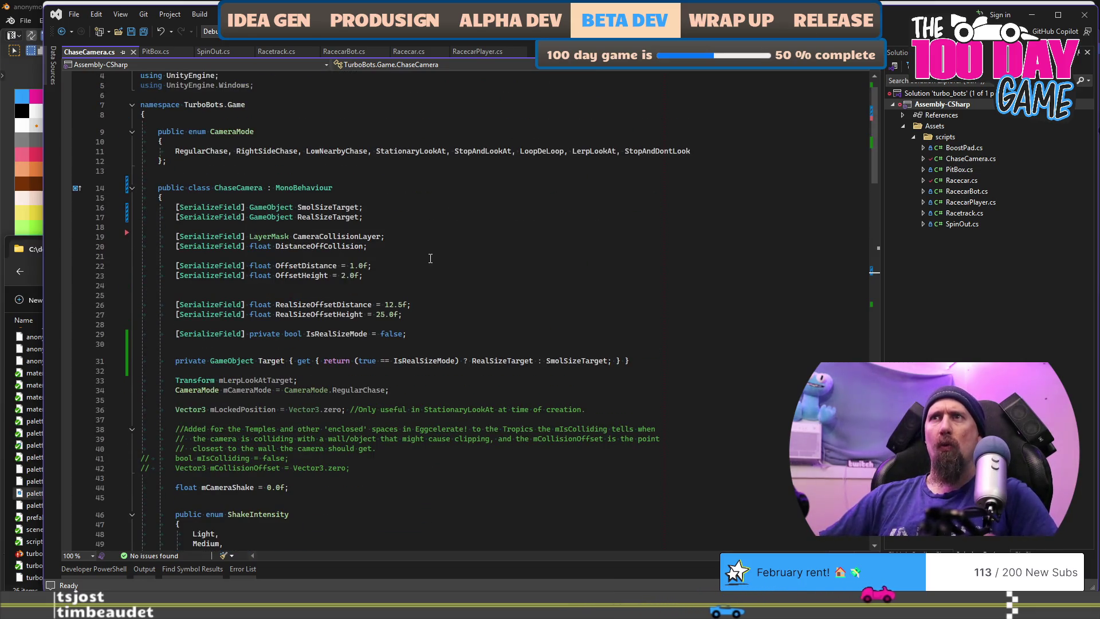
click(434, 274)
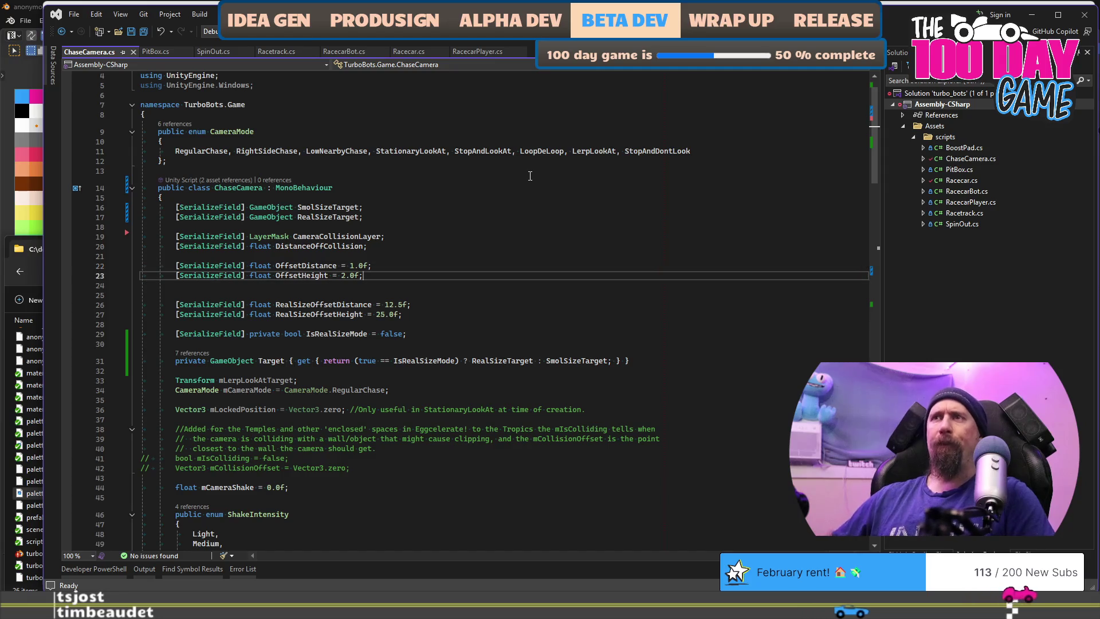
Add a CameraMovementSpeed field defaulting to 5 by duplicating the OffsetHeight line
key(ctrl+d)
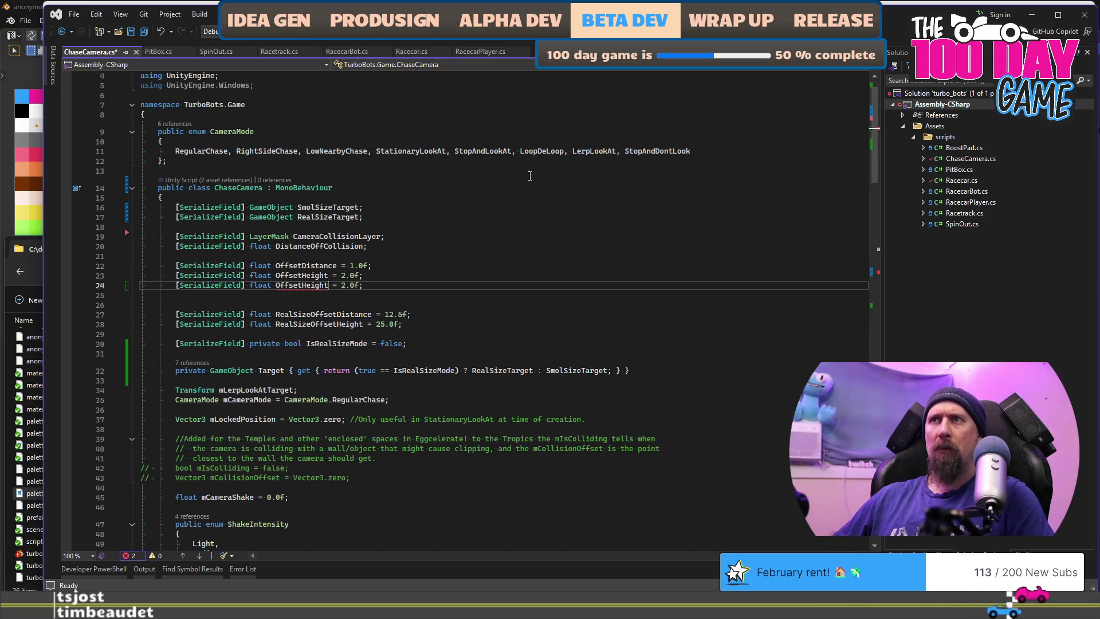
key(ctrl+shift+Left)
text(CameraMov)
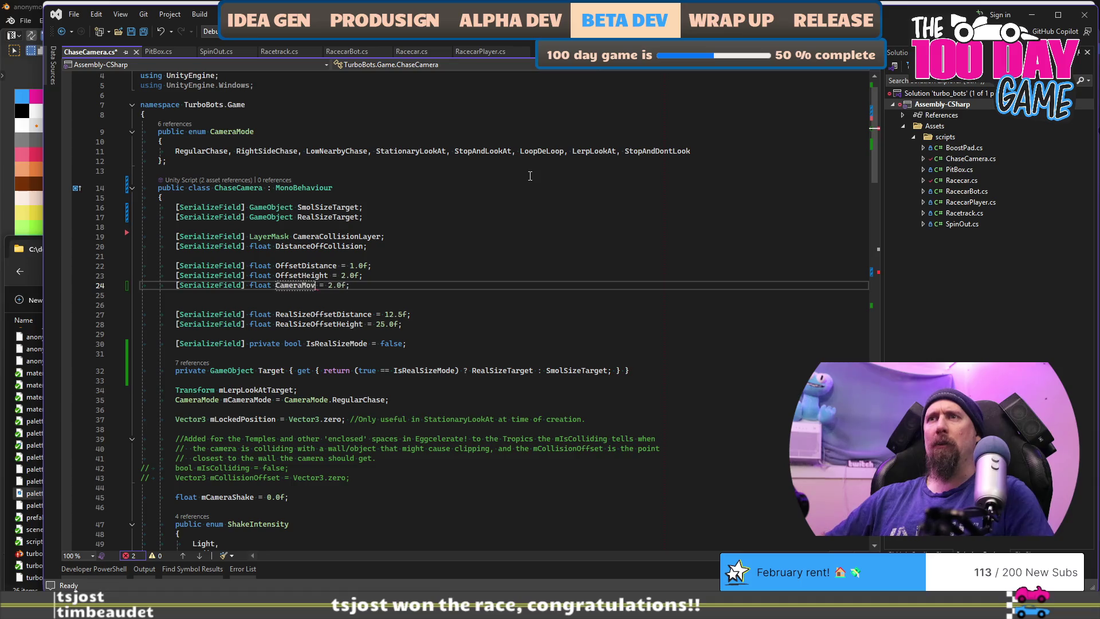
text(Speed)
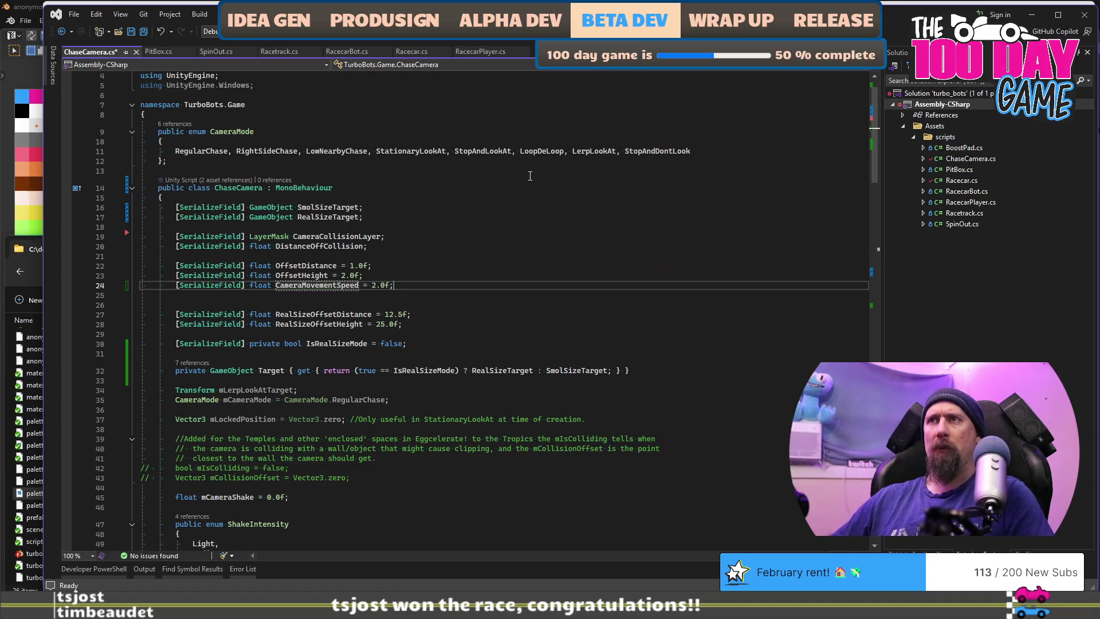
key(BackSpace)
text(5)
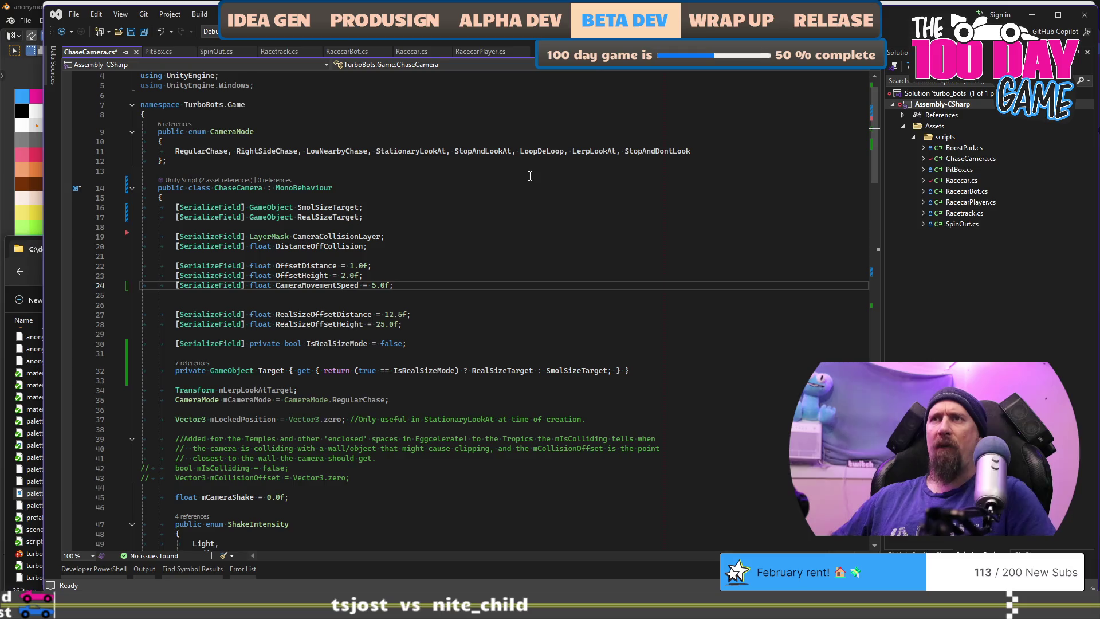
Add a RealSizeCameraMovementSpeed field set to 12.5 × 5.0f among the real-size fields
key(ctrl+c)
key(Down)
key(Down)
key(Down)
key(ctrl+v)
key(Up)
key(ctrl+Right)
key(ctrl+Right)
text(RealSize)
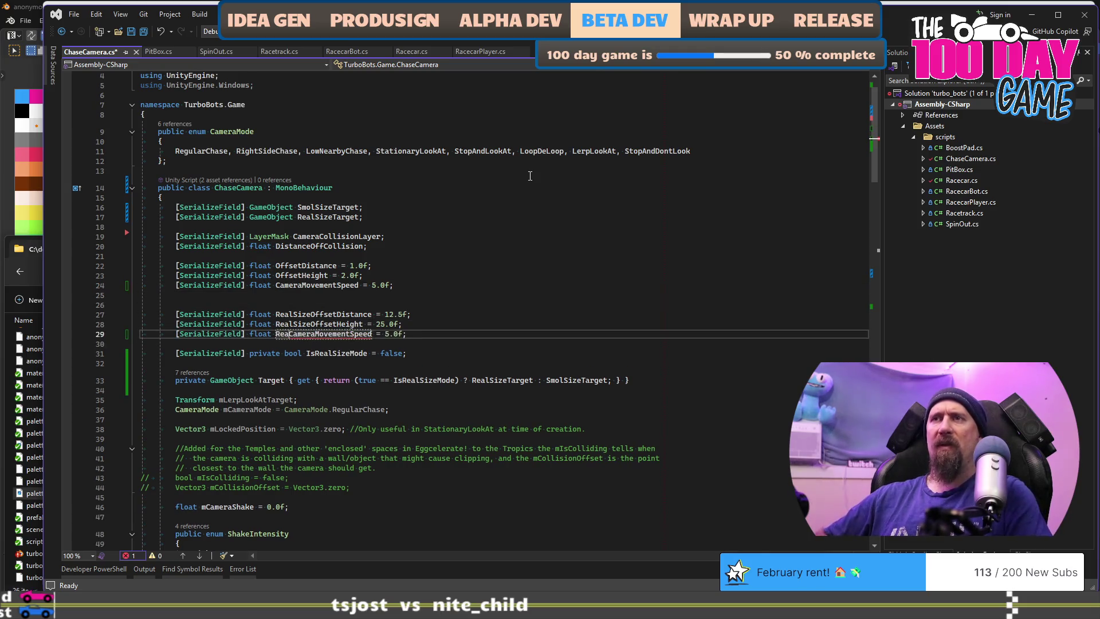
key(ctrl+Right)
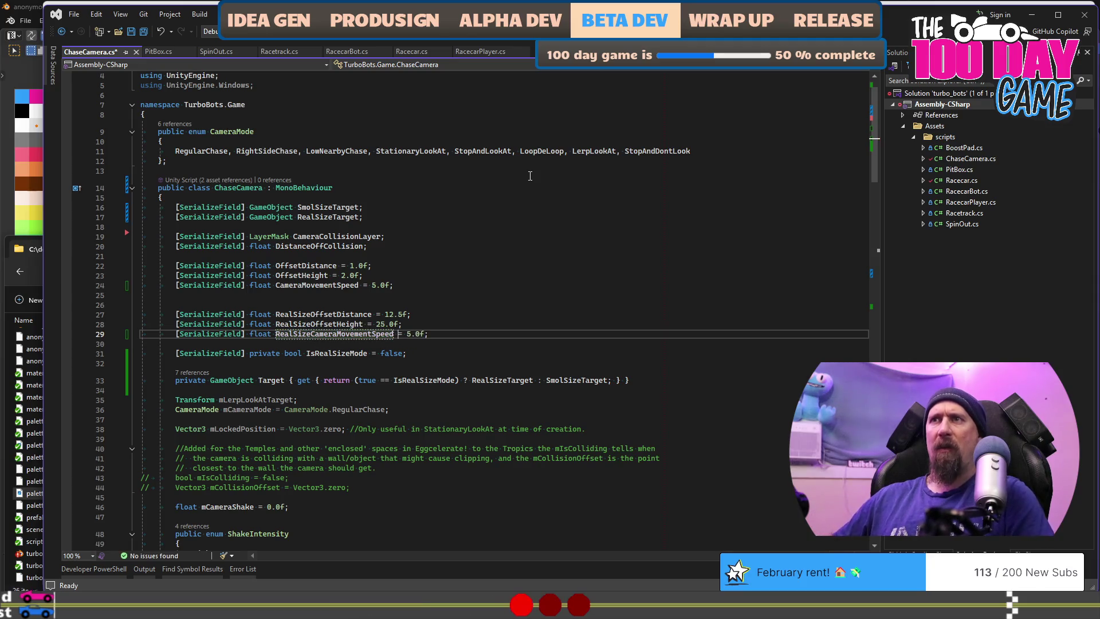
key(ctrl+Right)
key(ctrl+Right)
text(12.5)
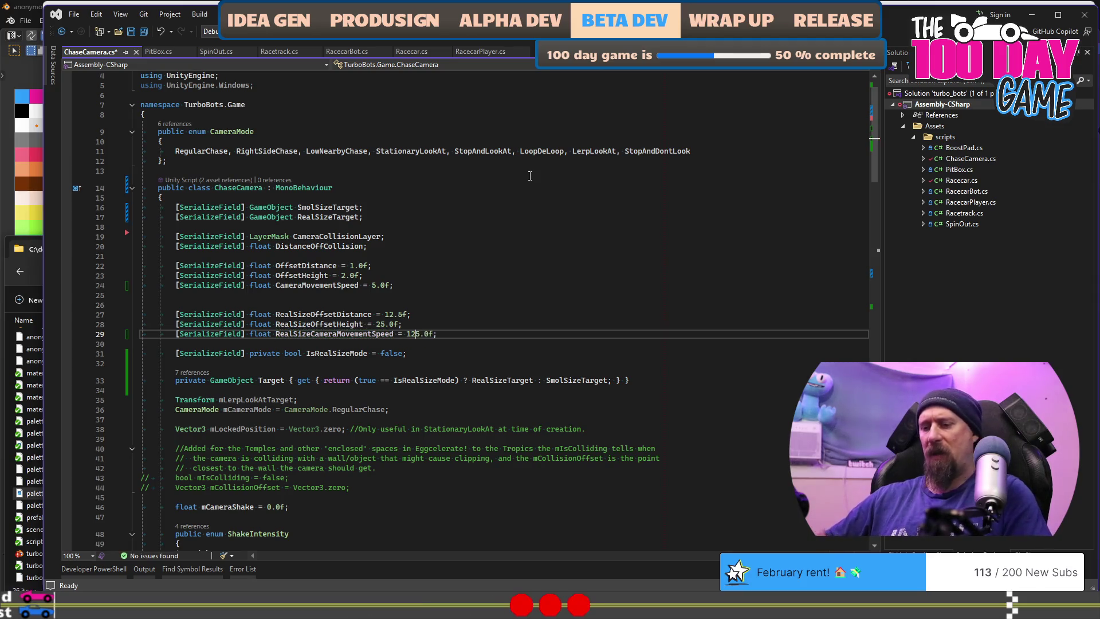
text( ()
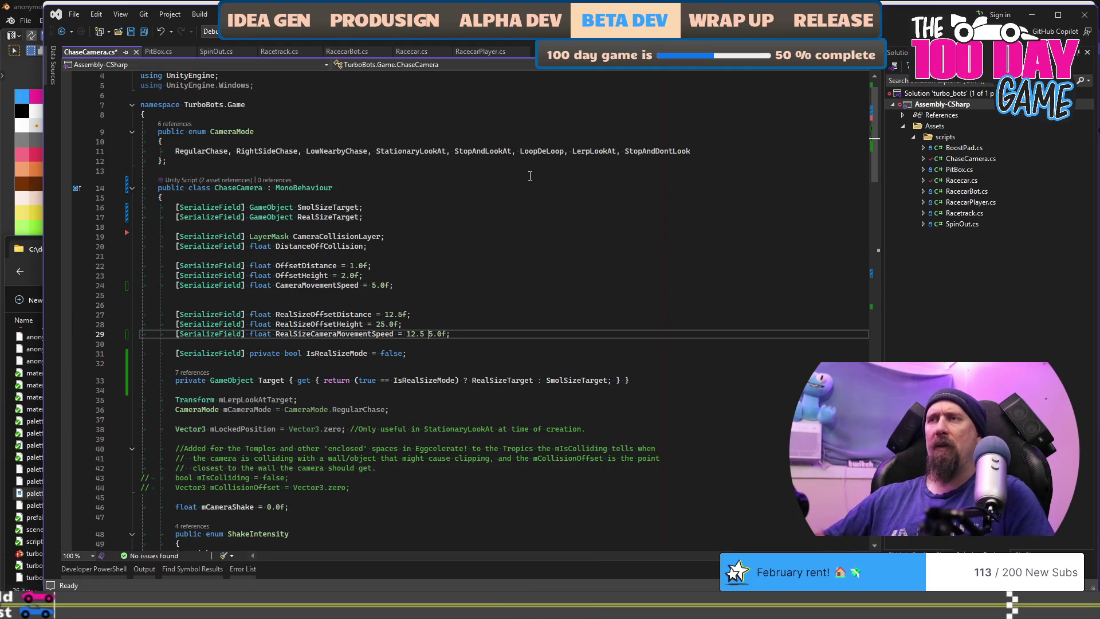
key(ctrl+s)
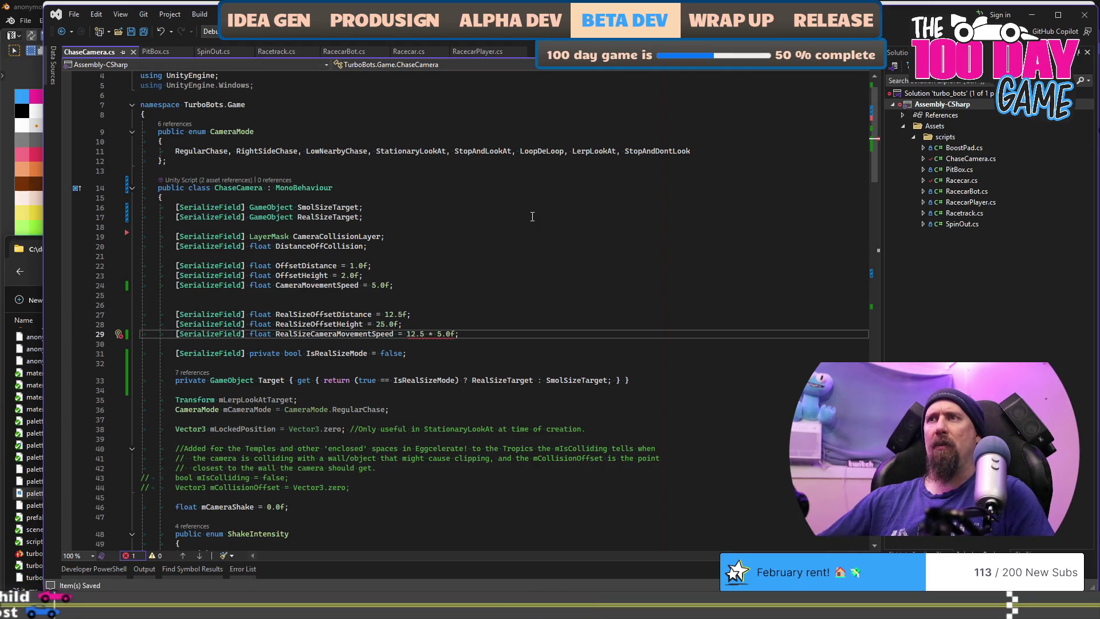
text(f)
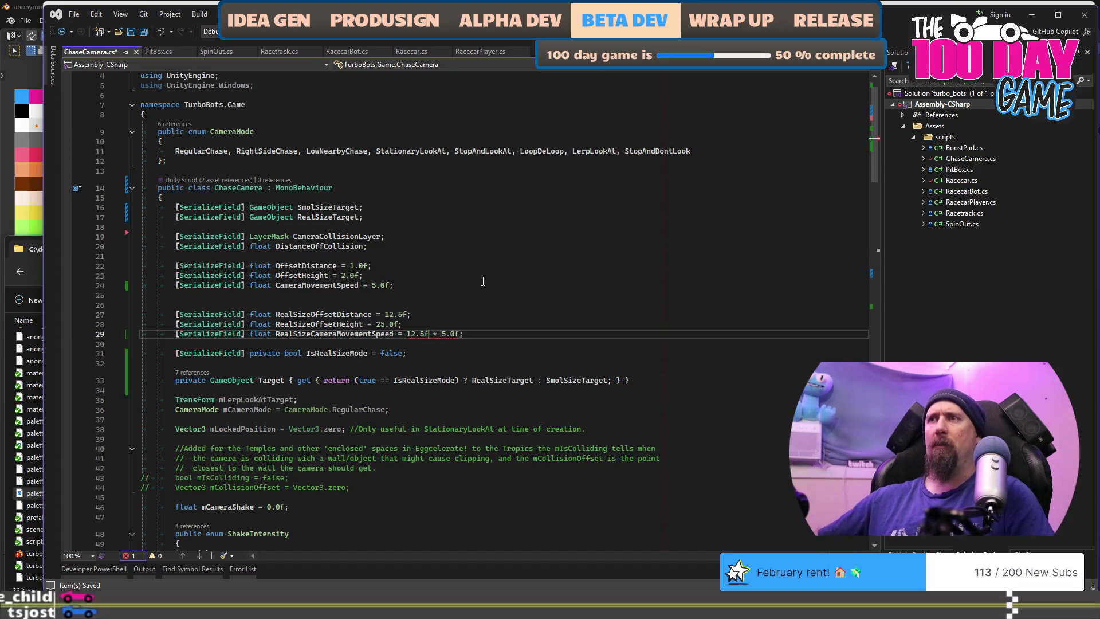
key(ctrl+s)
Make FixedUpdate use RealSizeCameraMovementSpeed or CameraMovementSpeed, save, and return to Unity
scroll(487, 257, down, 20)
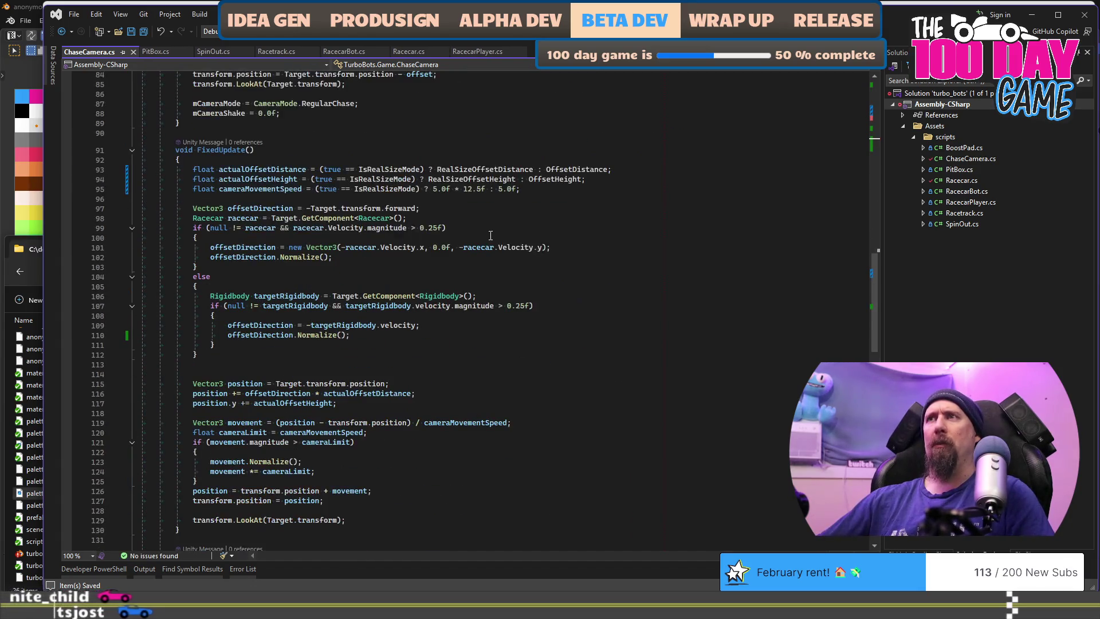
click(429, 188)
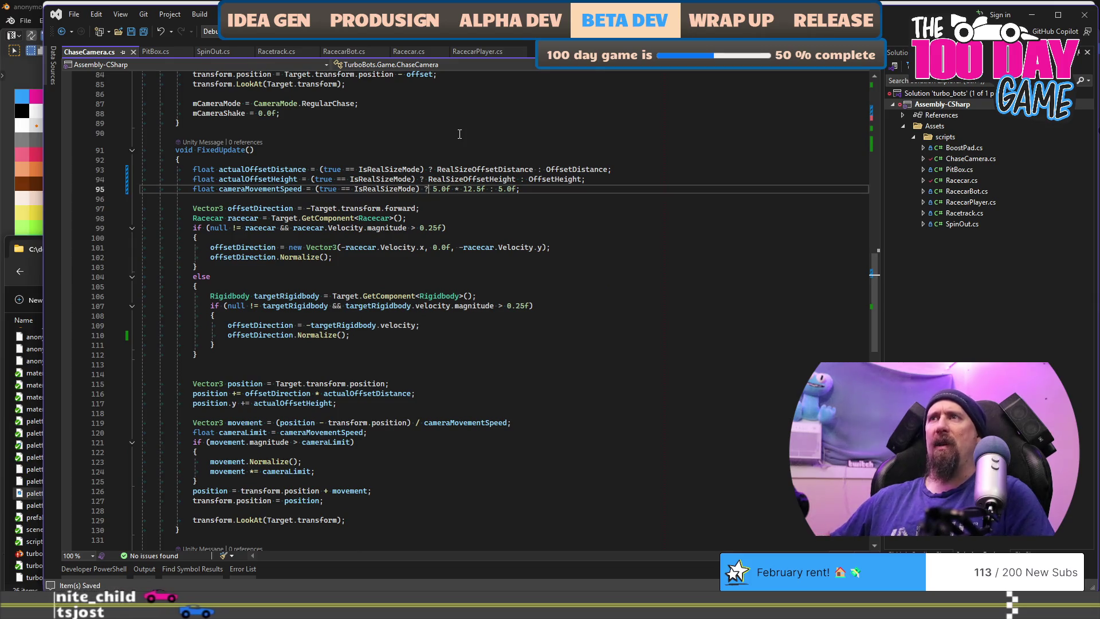
key(shift+End)
text(Real)
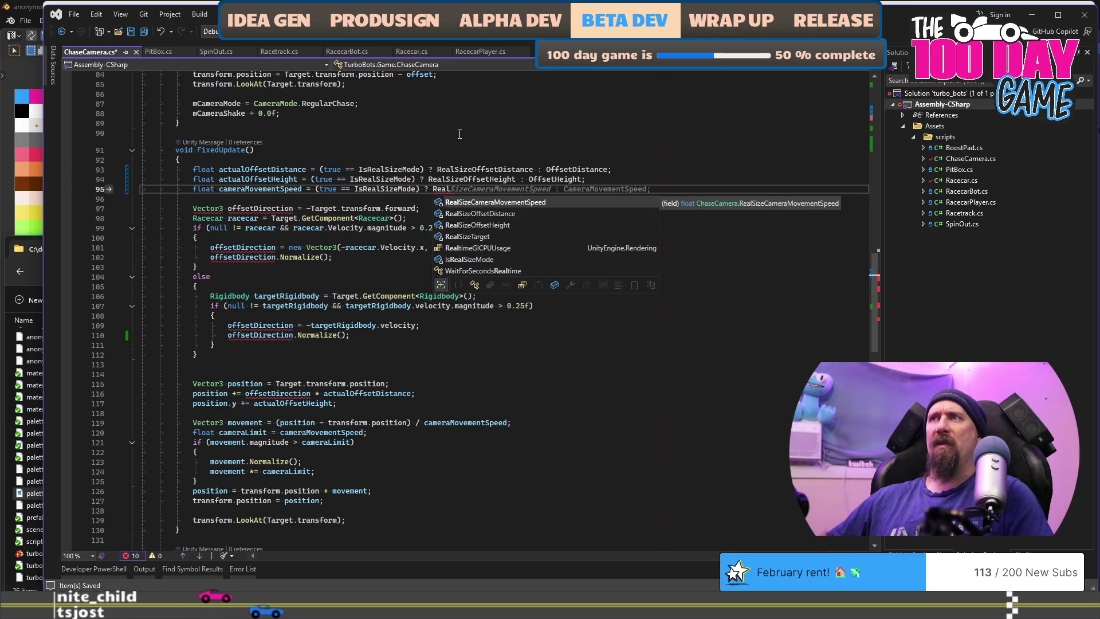
key(space)
text(C)
key(Tab)
text(;)
key(ctrl+s)
scroll(436, 200, down, 7)
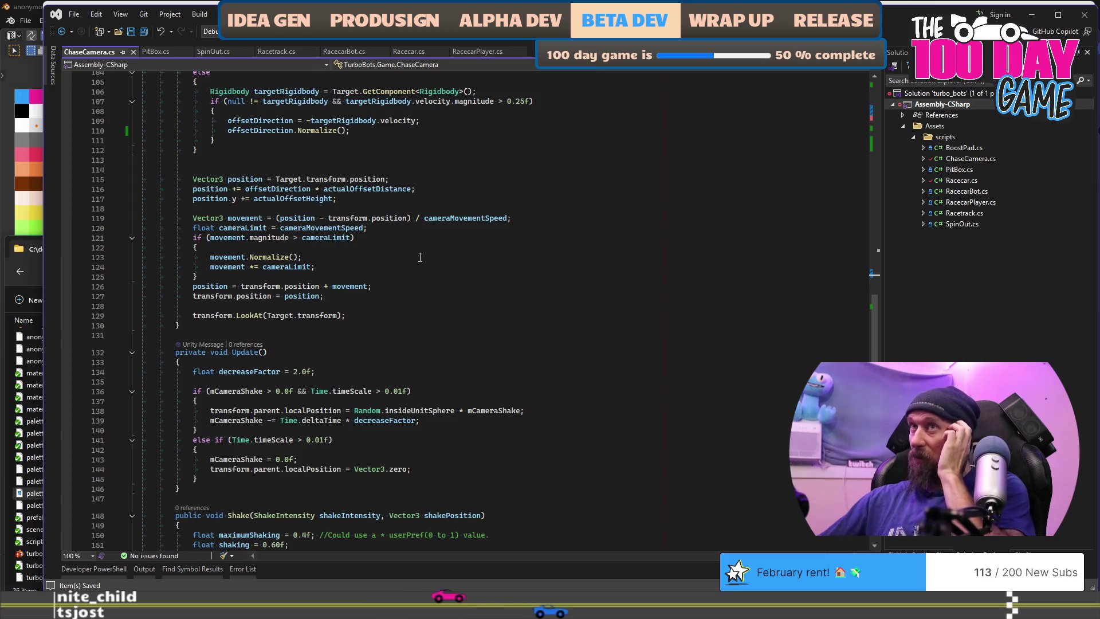
key(alt+Tab)
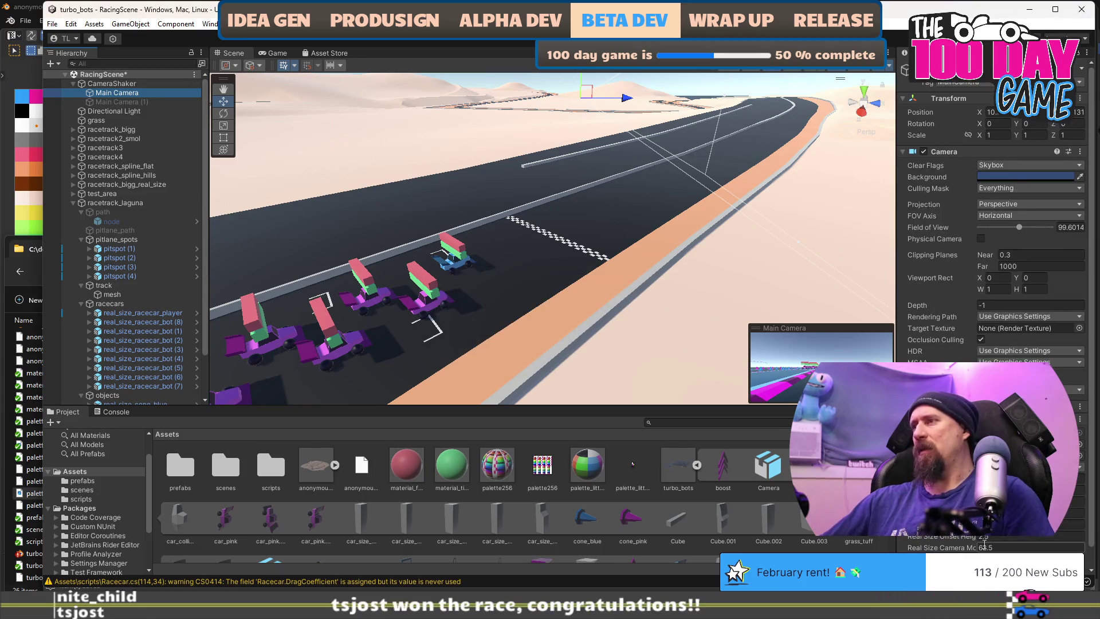
Save the racing scene and accelerate the player car to test the real-size chase camera
scroll(990, 229, down, 2)
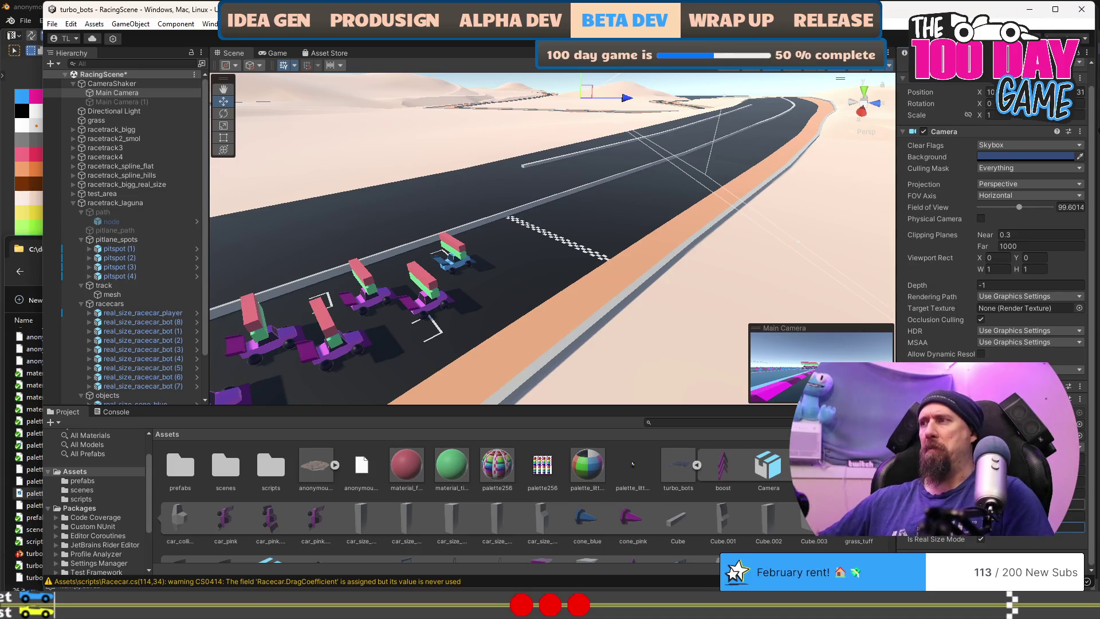
key(ctrl+s)
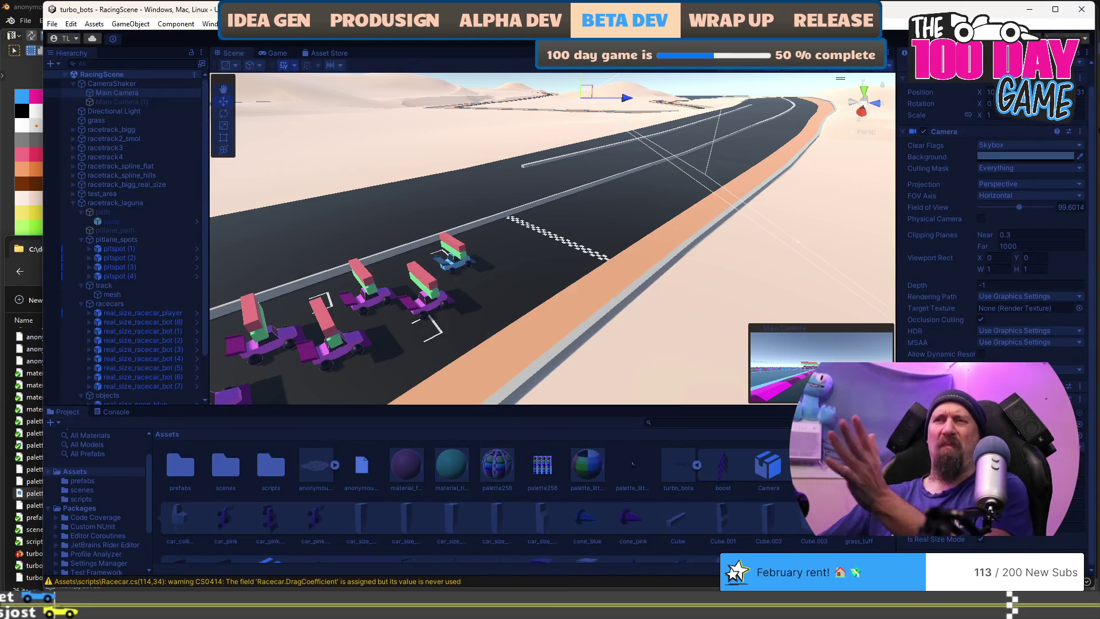
key(w)
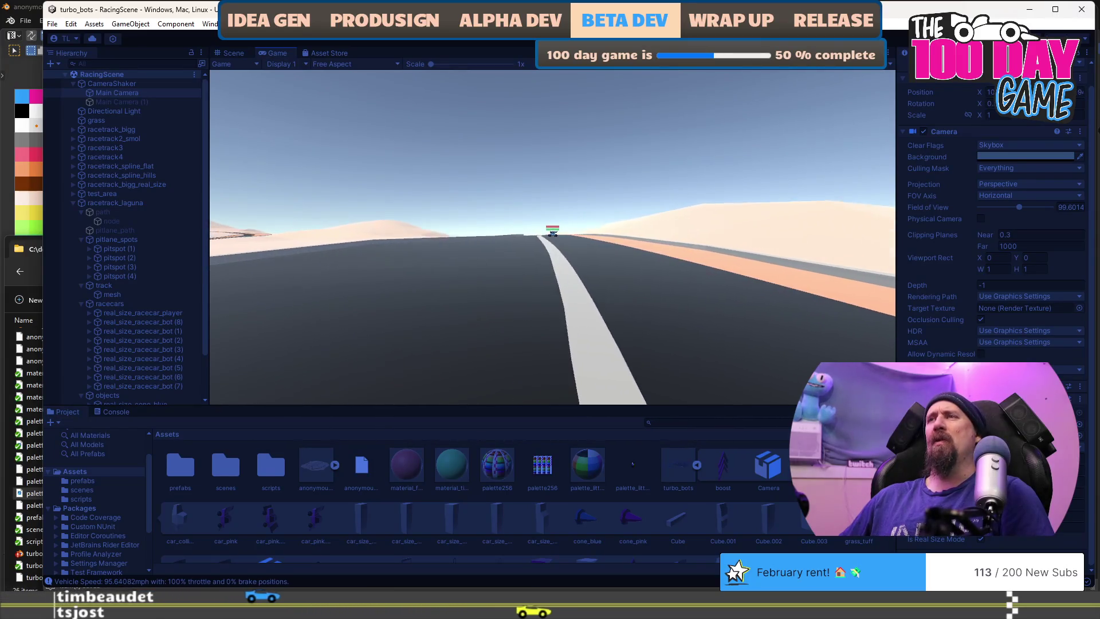
Brake, then run two more throttle test drives, stopping play mode after each
key(s)
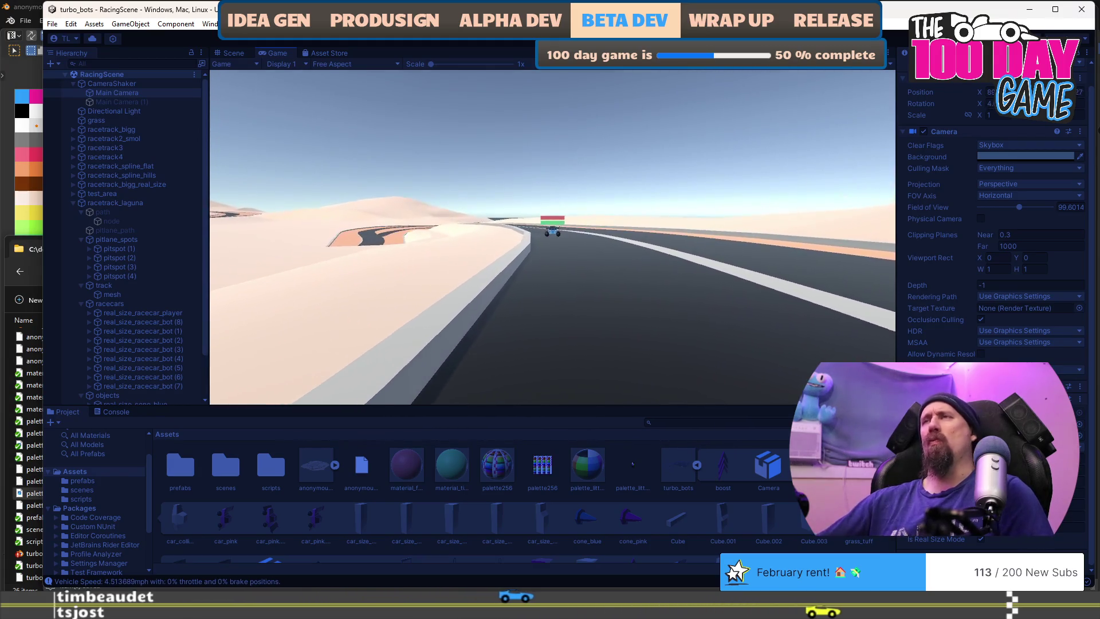
key(ctrl+p)
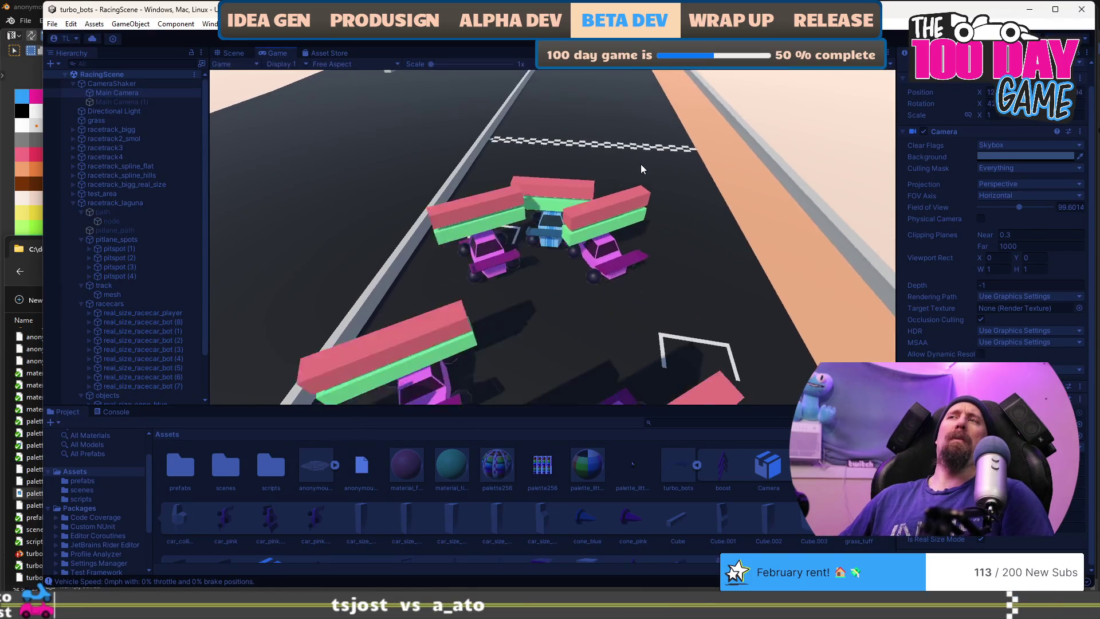
key(w)
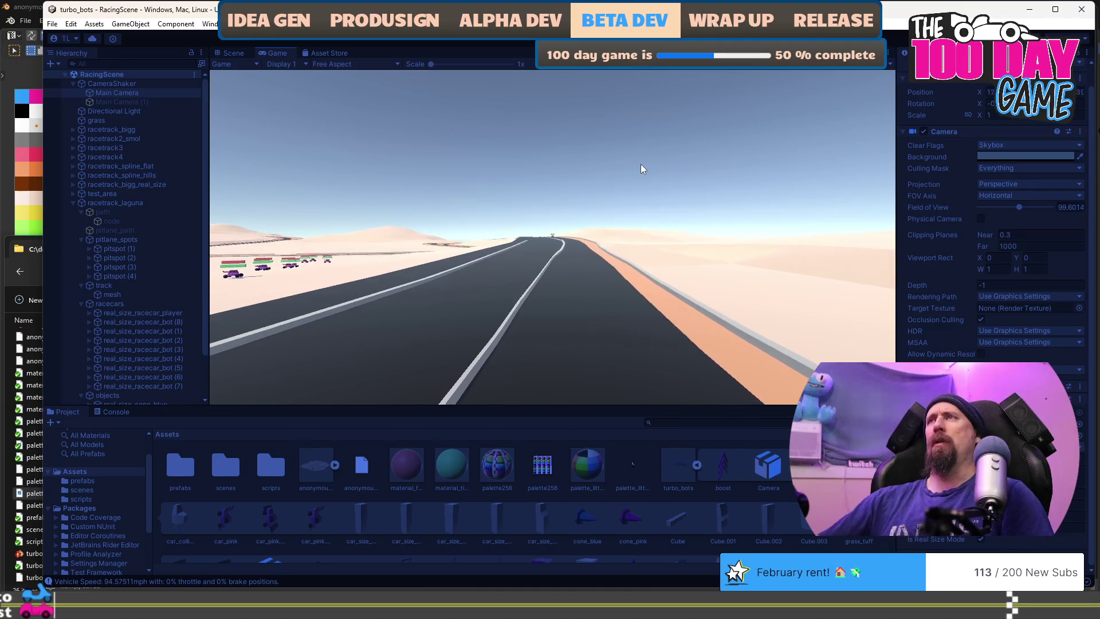
key(ctrl+p)
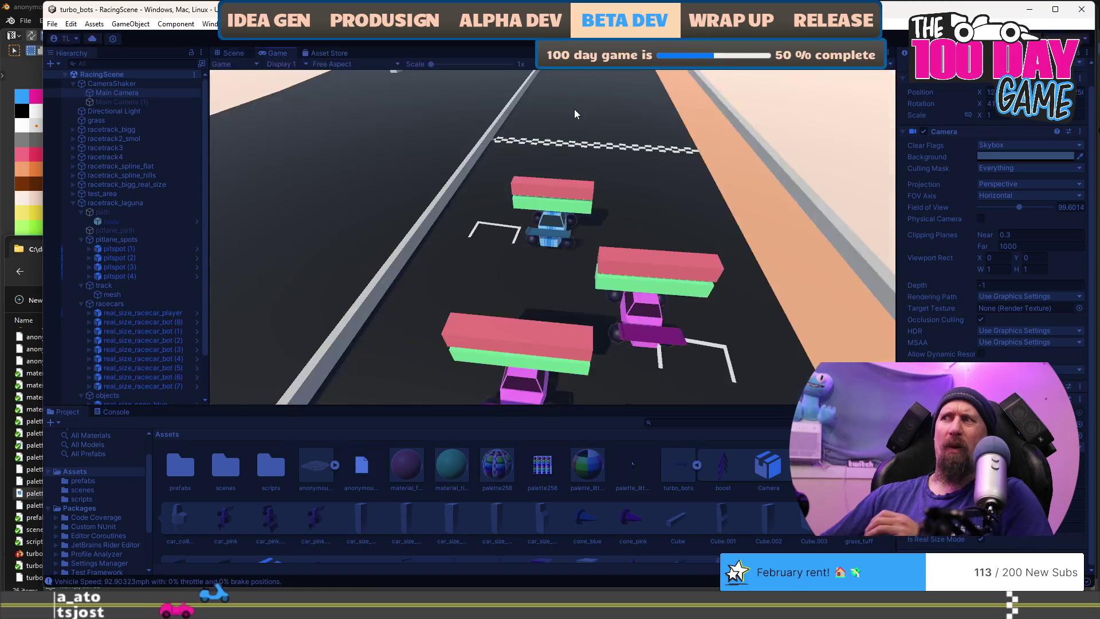
key(w)
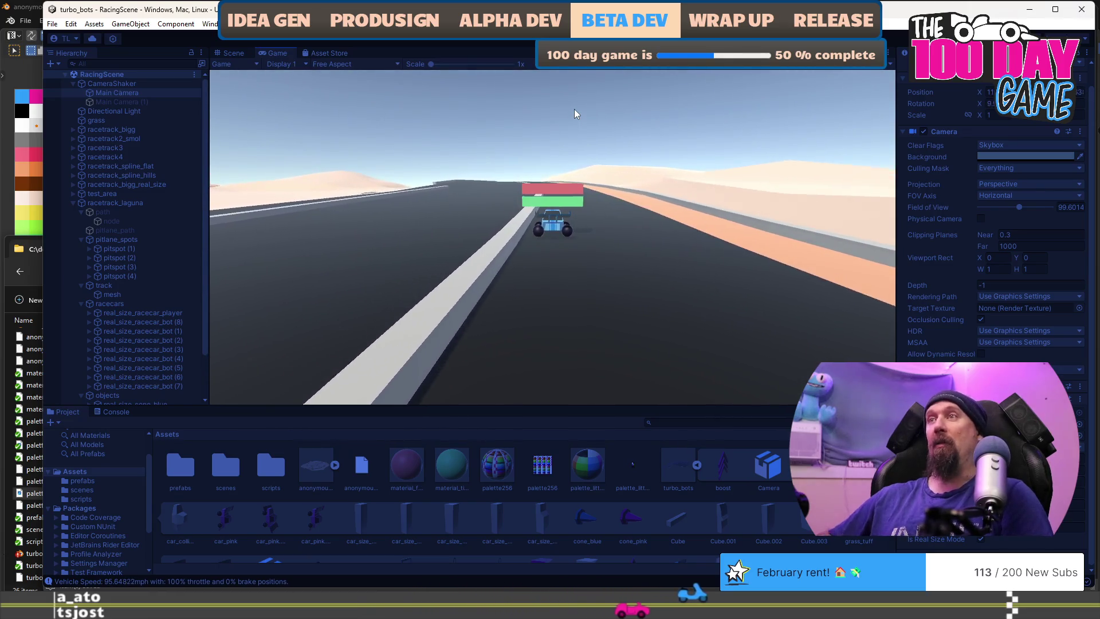
key(ctrl+p)
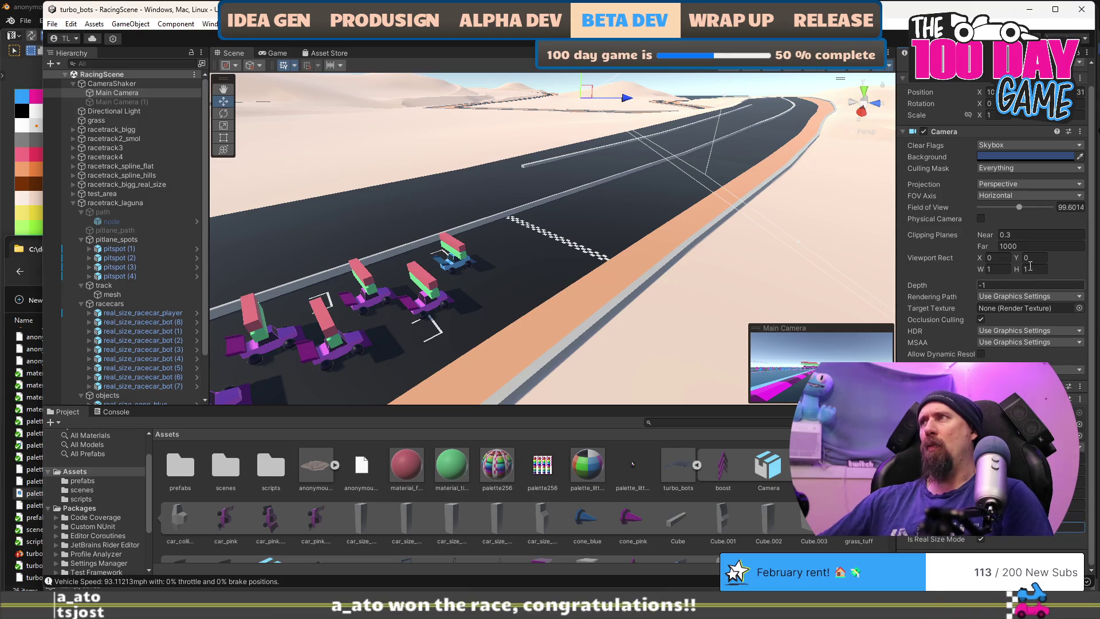
click(1018, 195)
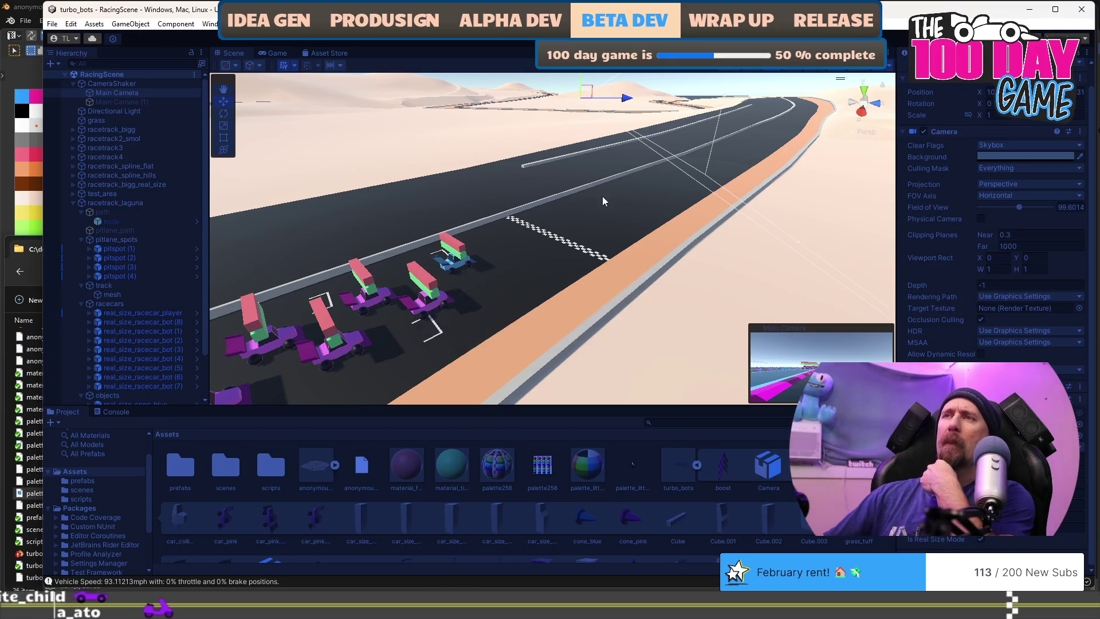
Accelerate the player car to about 95 mph to check the camera stays close behind
key(w)
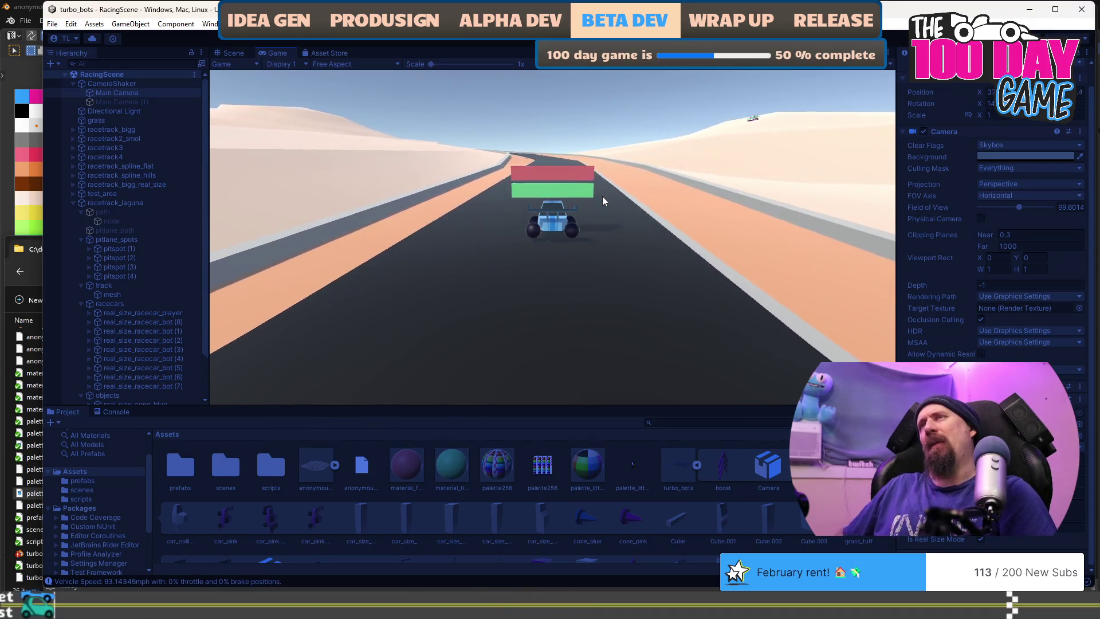
Stop play mode after the long lap, returning the racecars to the start line
key(ctrl+p)
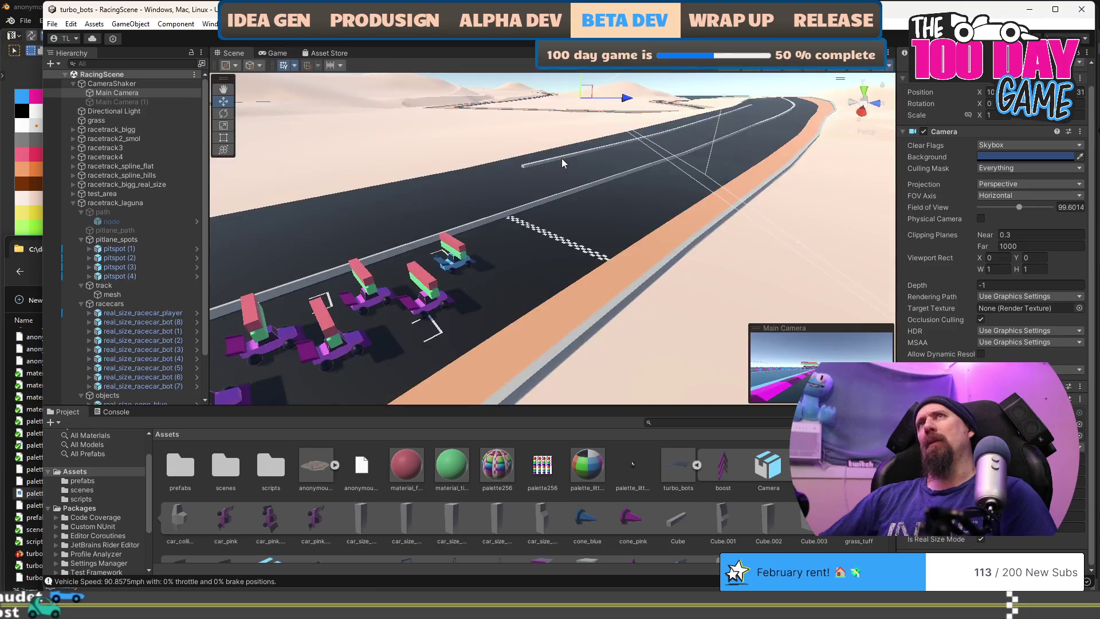
right_click(560, 170)
key(alt+Tab)
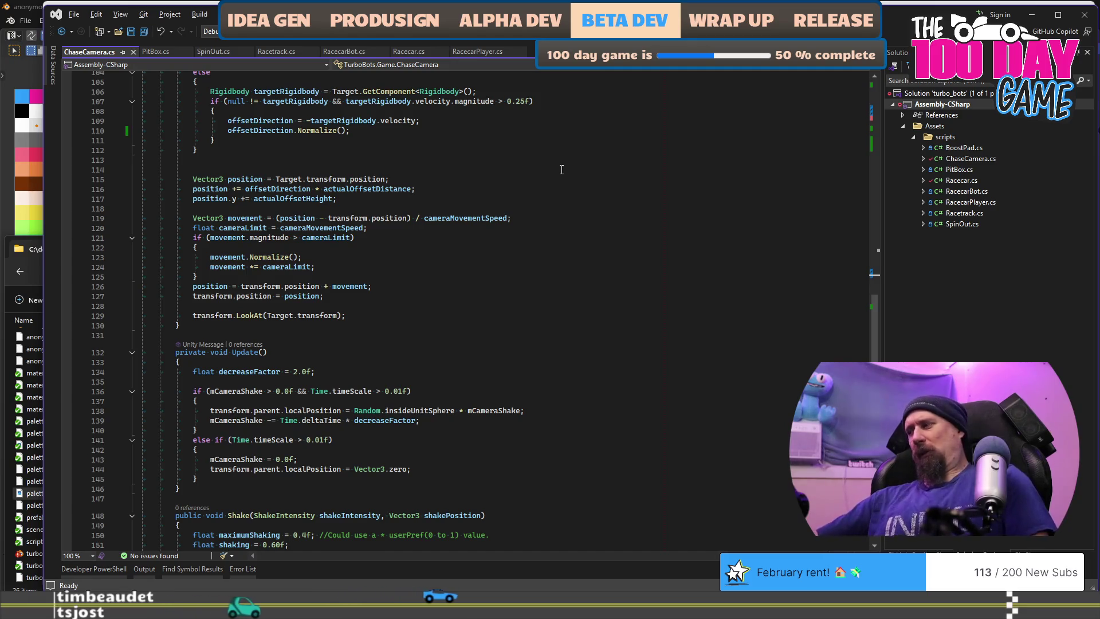
scroll(562, 170, up, 7)
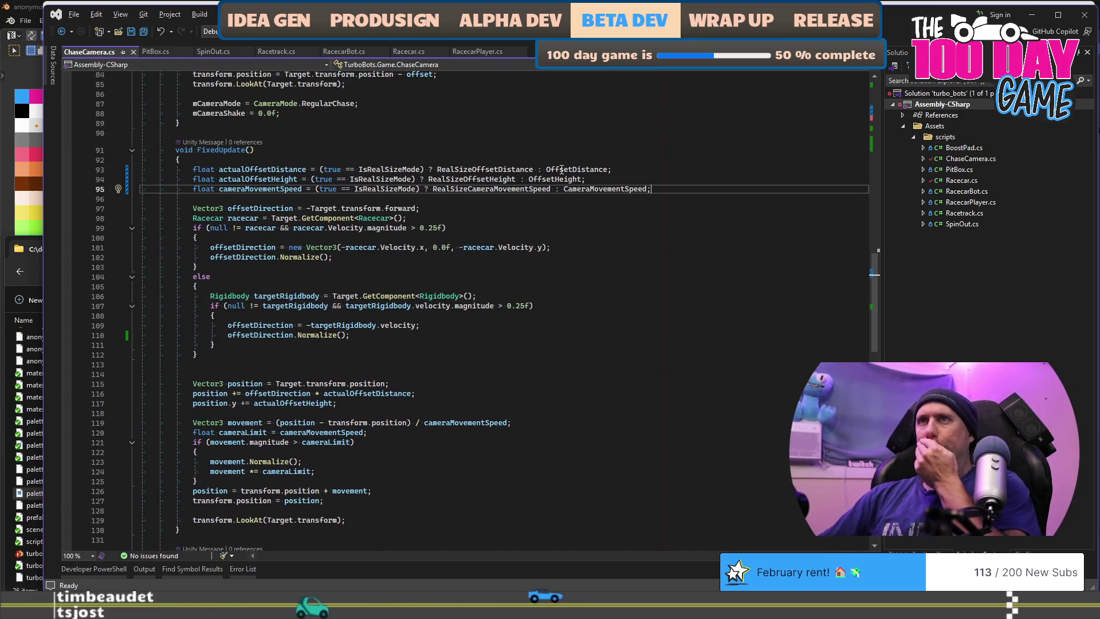
click(376, 218)
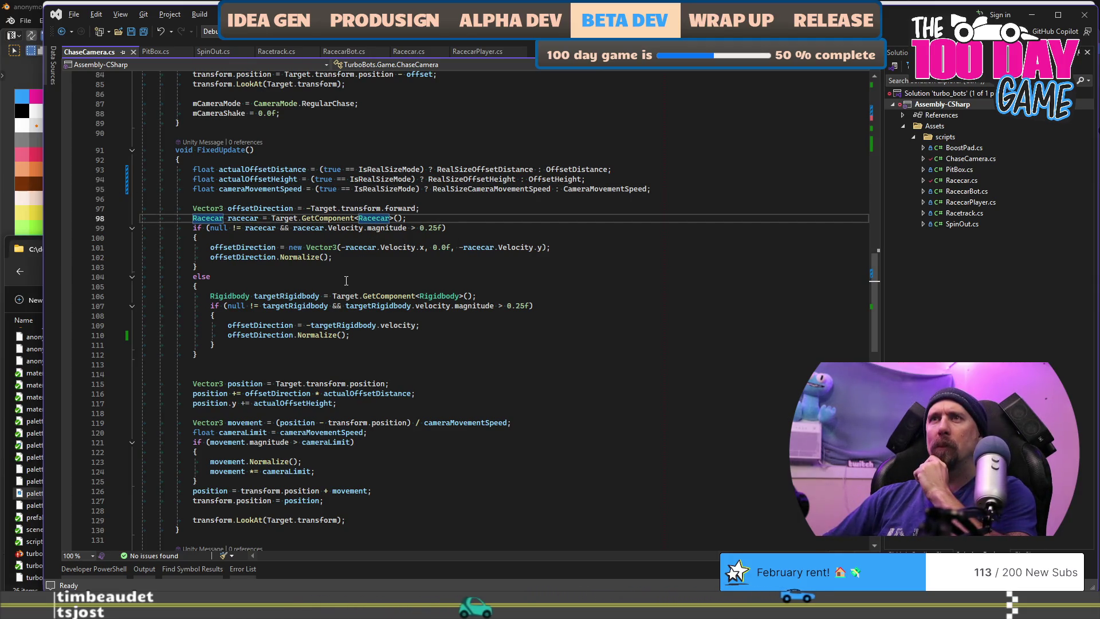
scroll(346, 280, up, 3)
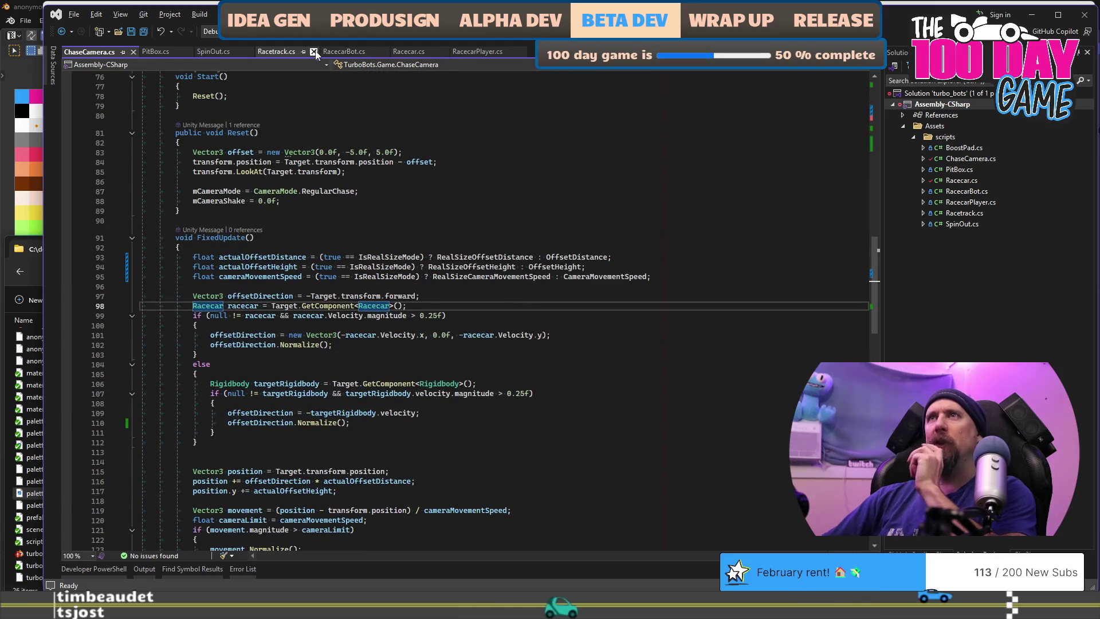
Open Racecar.cs and review the infinite-resources refill code
click(408, 51)
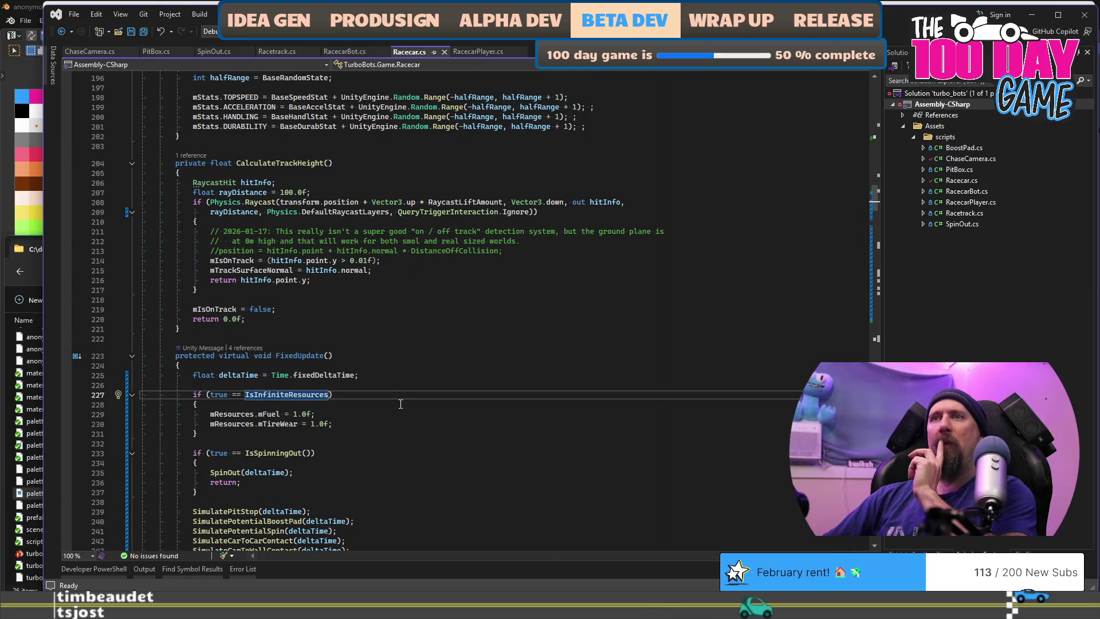
click(400, 421)
scroll(428, 362, down, 1)
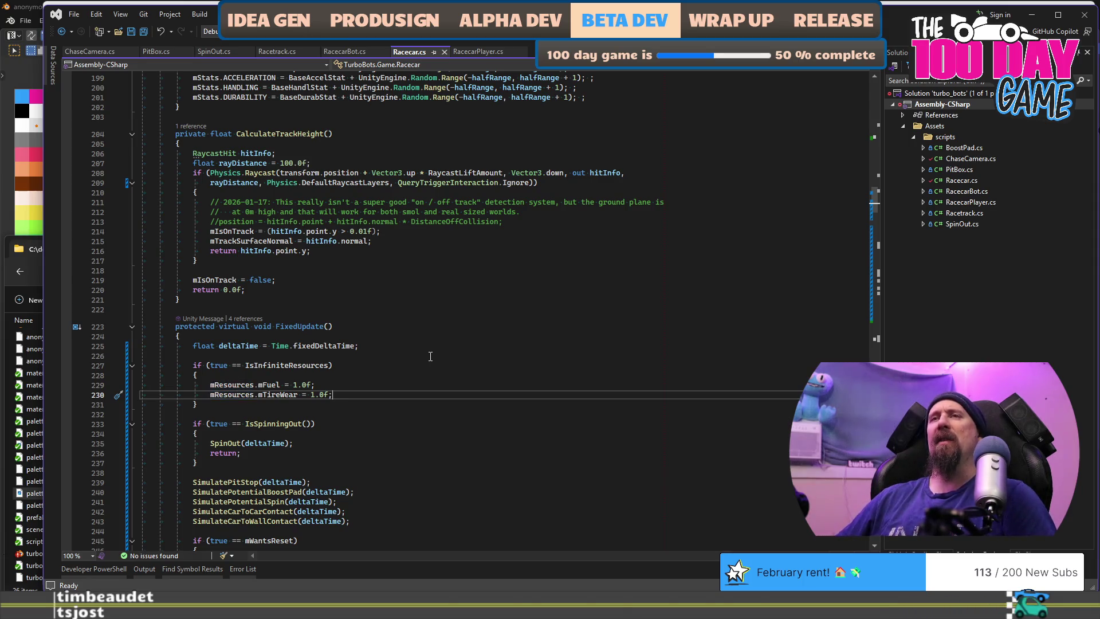
scroll(430, 356, up, 20)
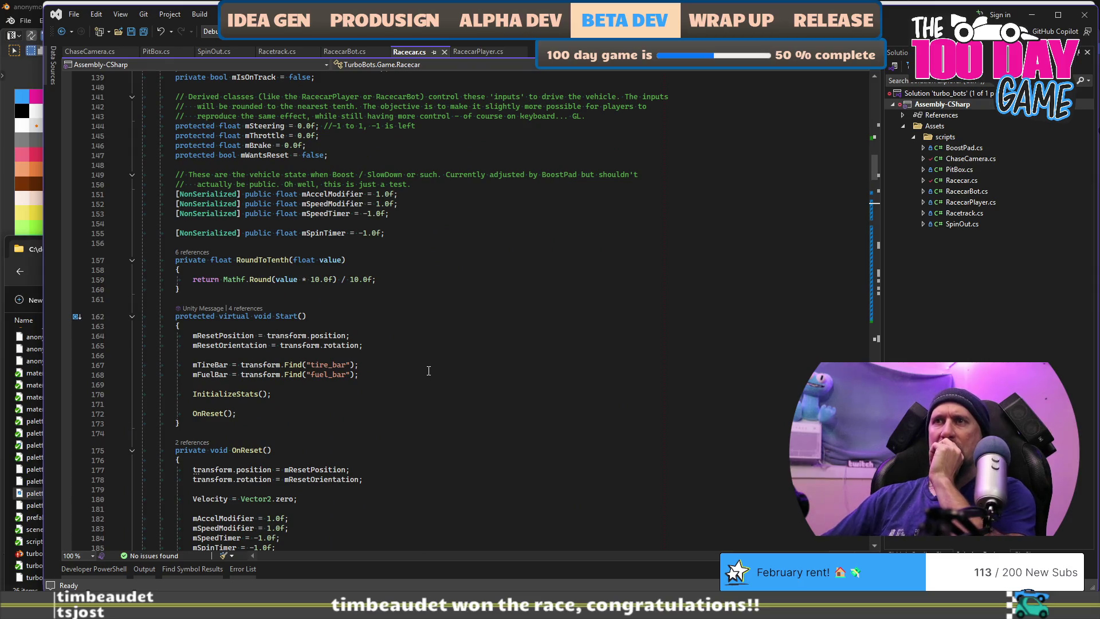
scroll(427, 373, down, 10)
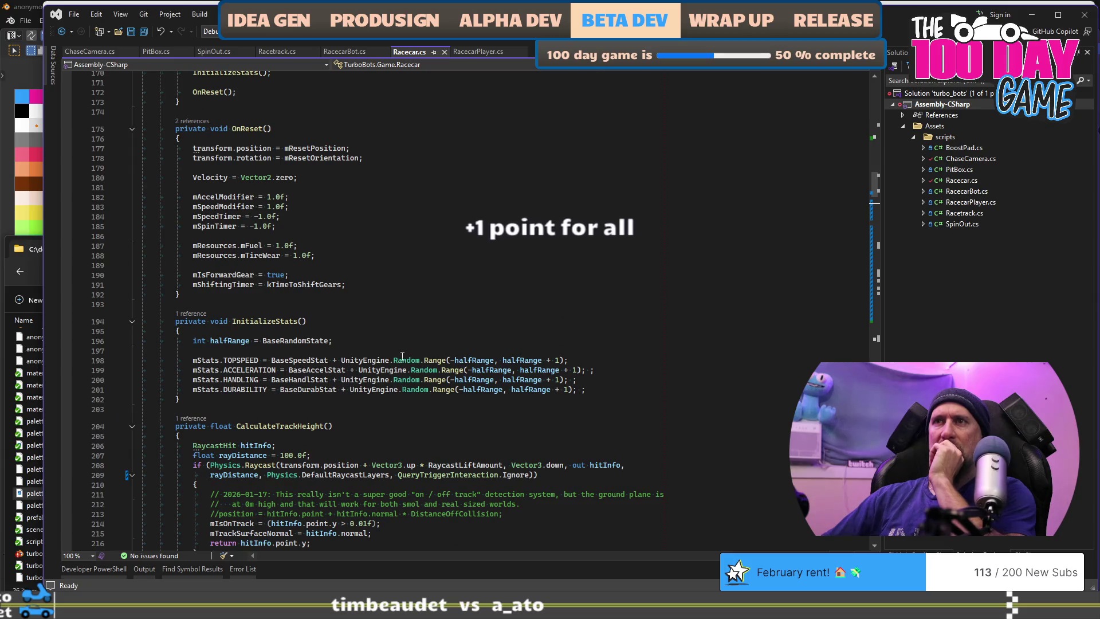
scroll(395, 361, down, 11)
scroll(391, 366, down, 6)
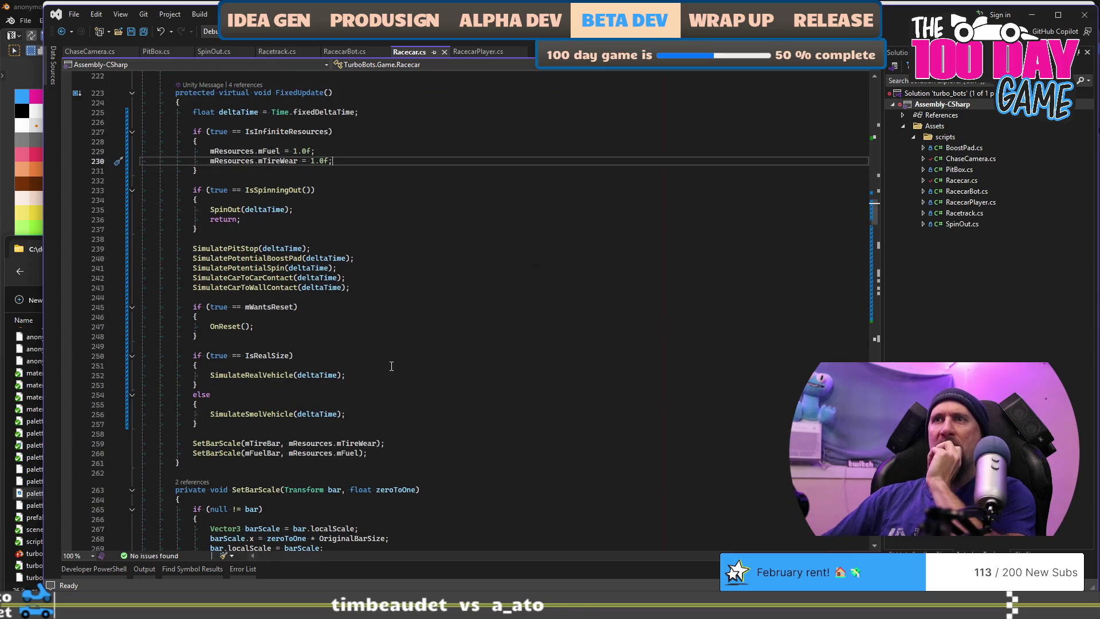
scroll(360, 373, down, 3)
Jump to the SetBarScale definition and add a new line after the bar.localScale assignment
click(208, 355)
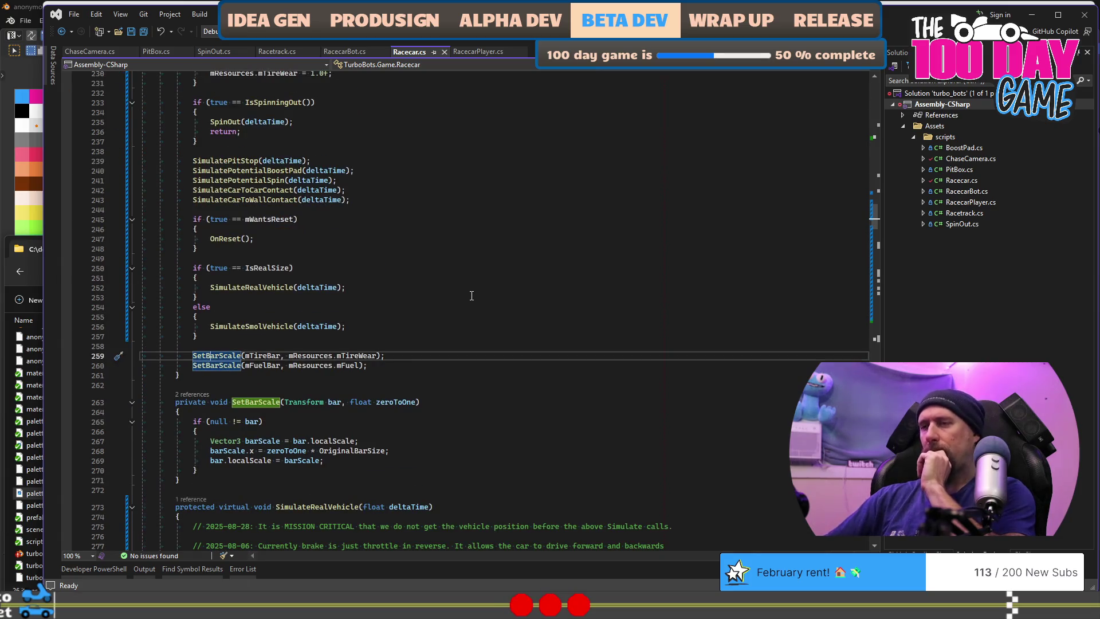
key(F12)
click(428, 372)
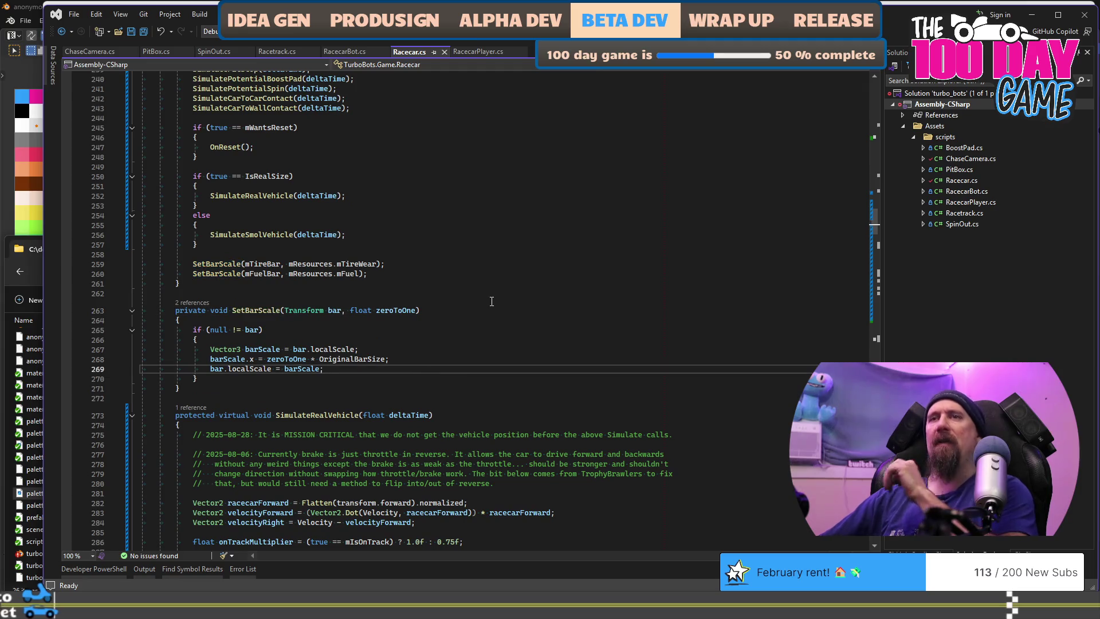
key(Return)
key(Return)
text(if ()
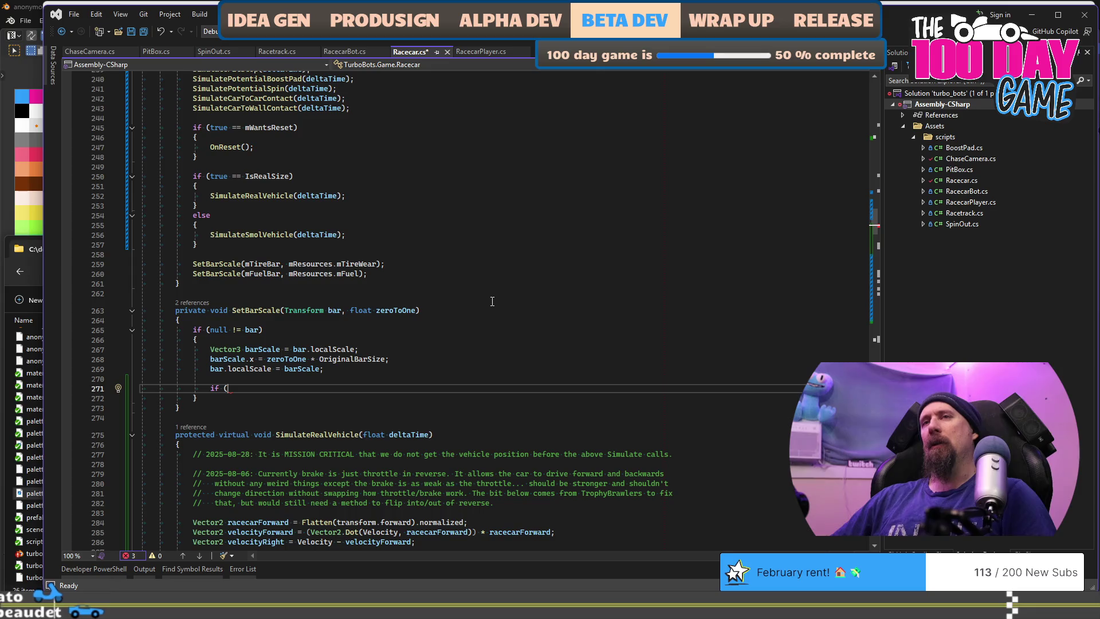
Write an if (true == IsInfiniteResources) block inside SetBarScale
text(true == IsIn)
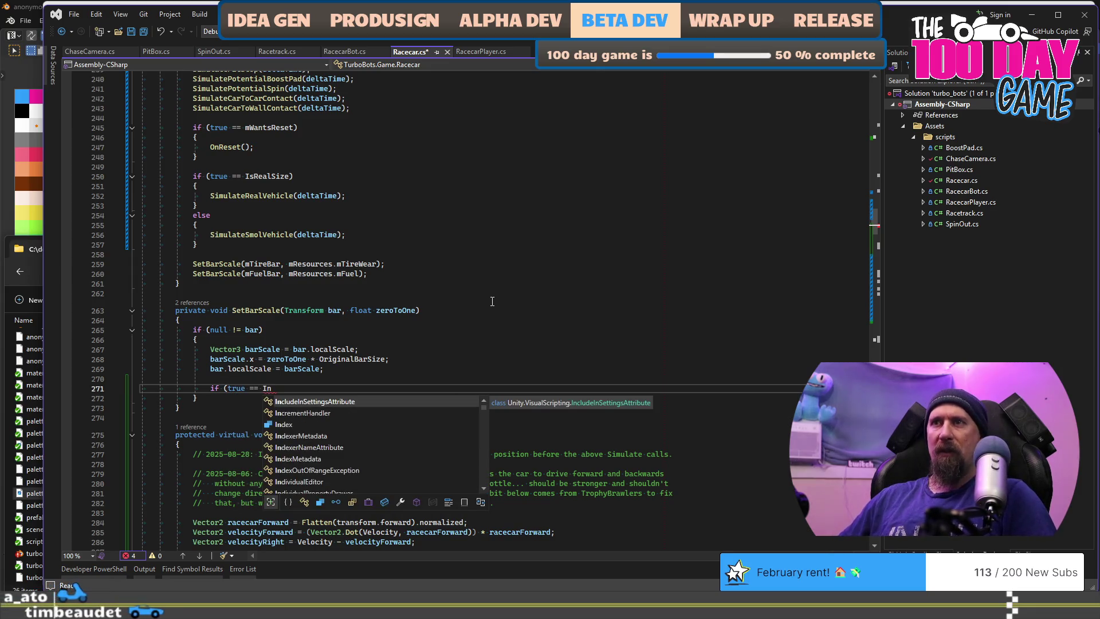
text(fi)
key(Tab)
text())
key(Return)
text({)
key(Return)
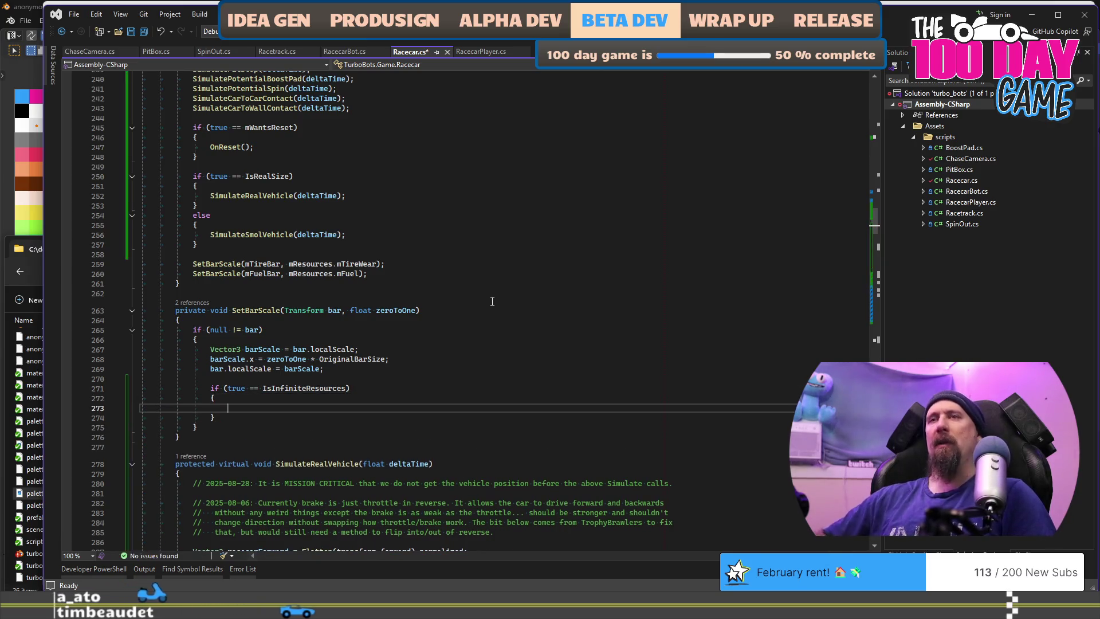
Fill the block with bar.gameObject.SetActive(false) to hide the bar, then return to Unity
text(bar.)
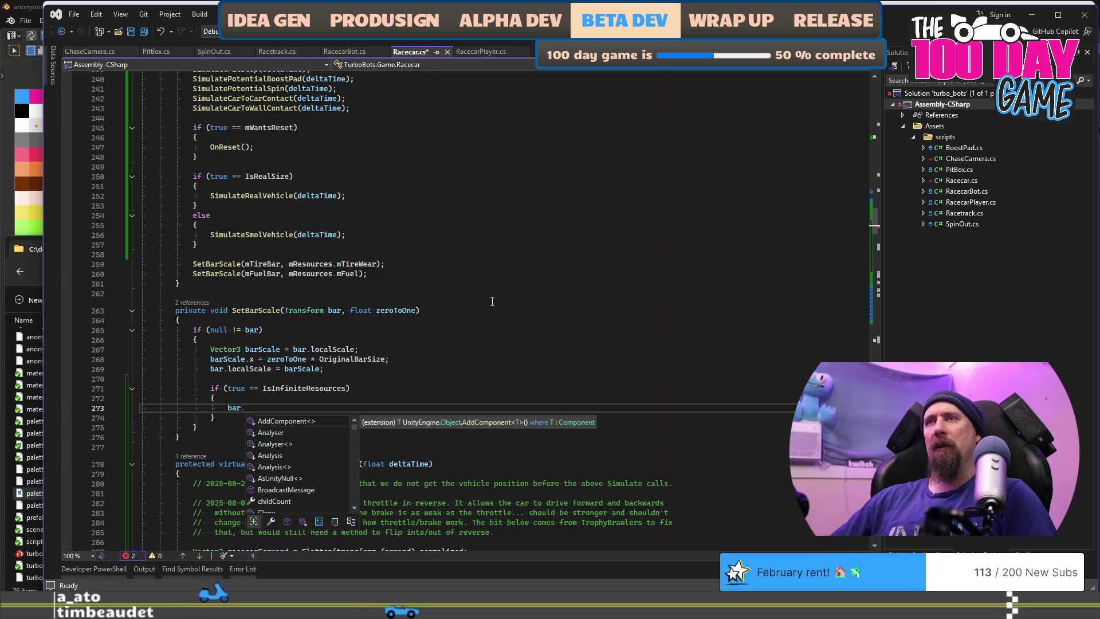
text(Set)
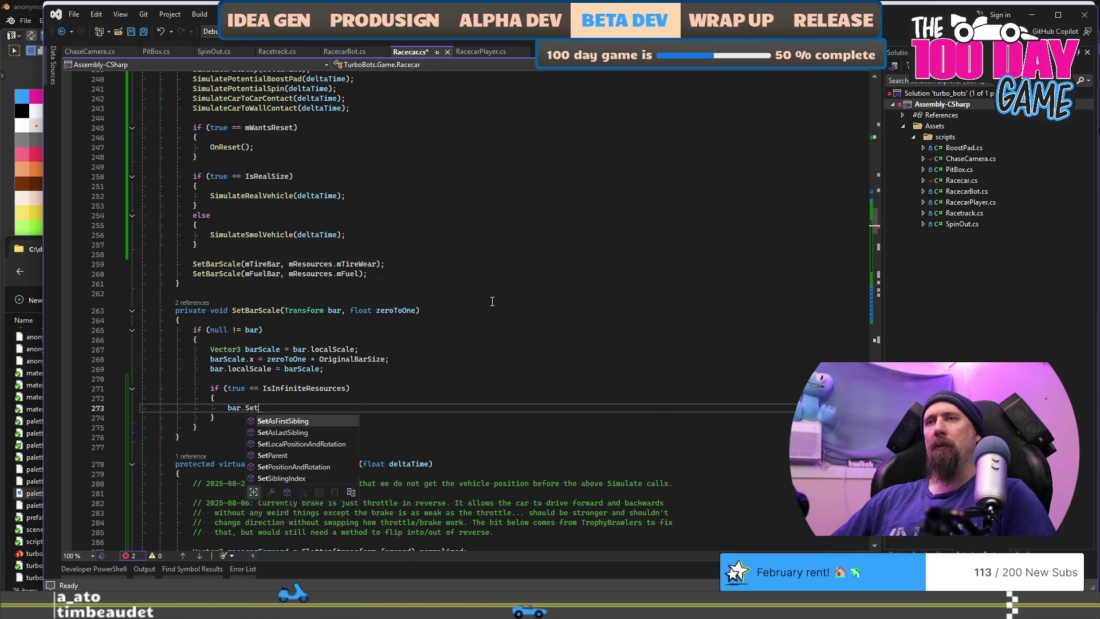
key(BackSpace)
key(BackSpace)
key(BackSpace)
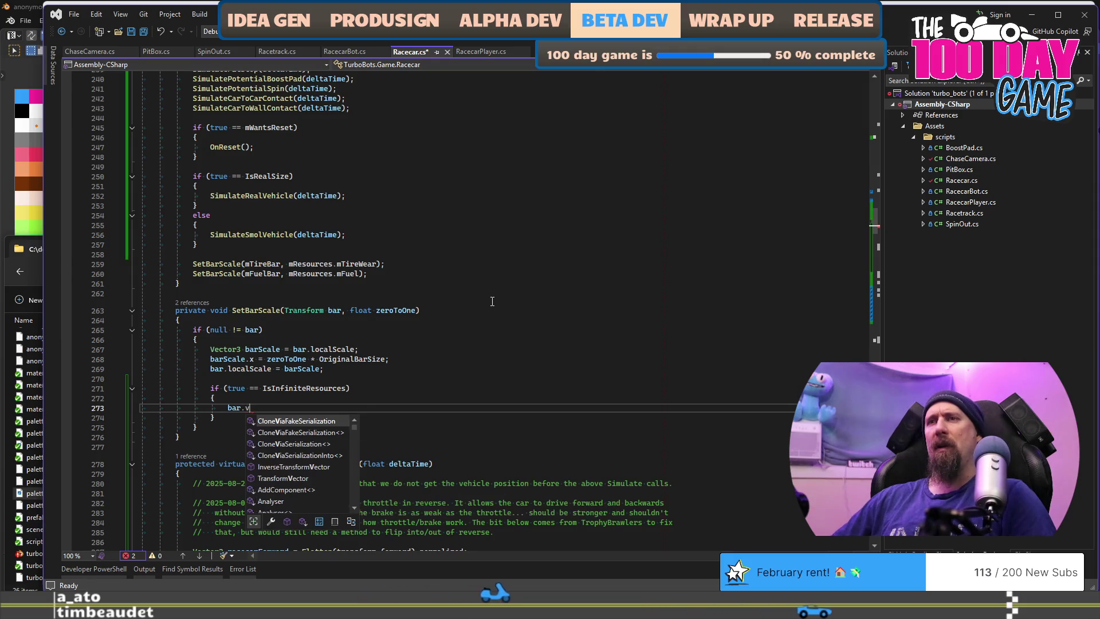
key(Escape)
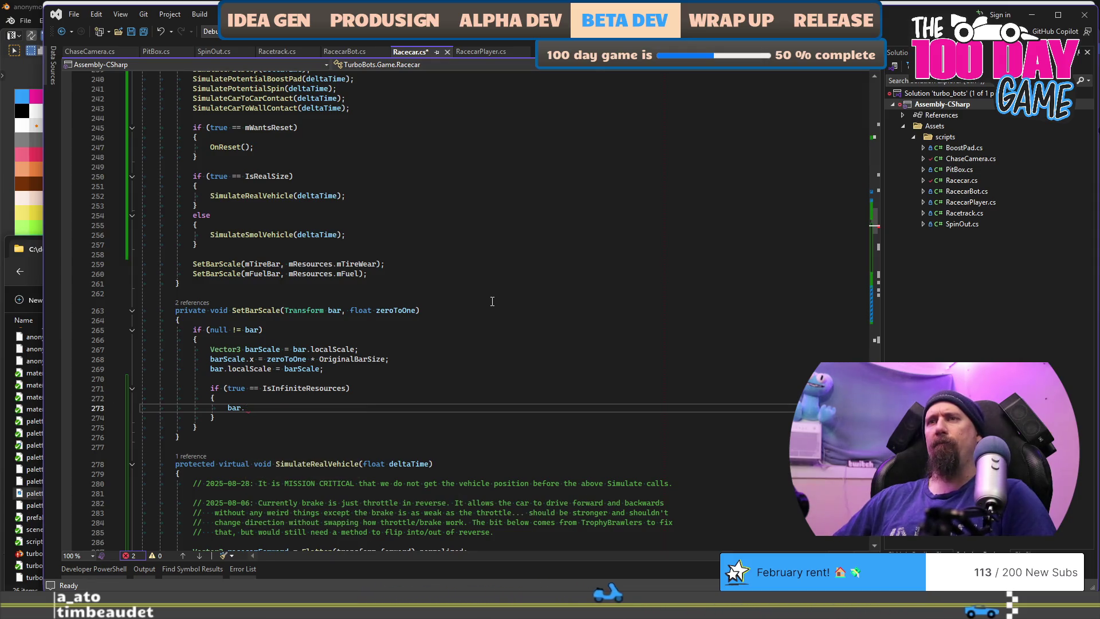
text(.act)
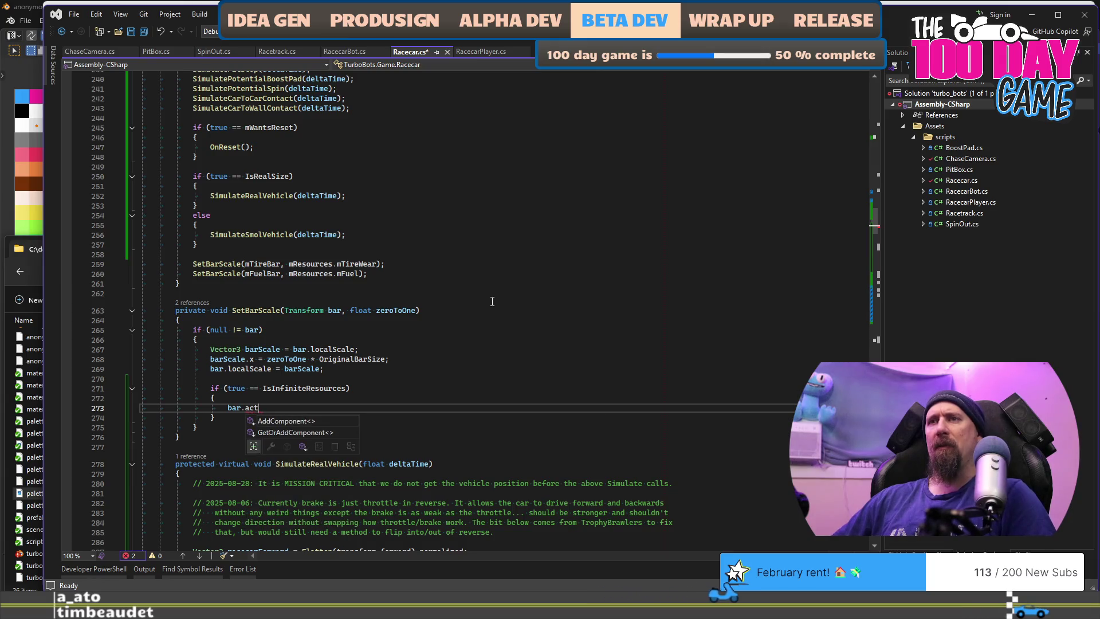
key(BackSpace)
key(BackSpace)
key(BackSpace)
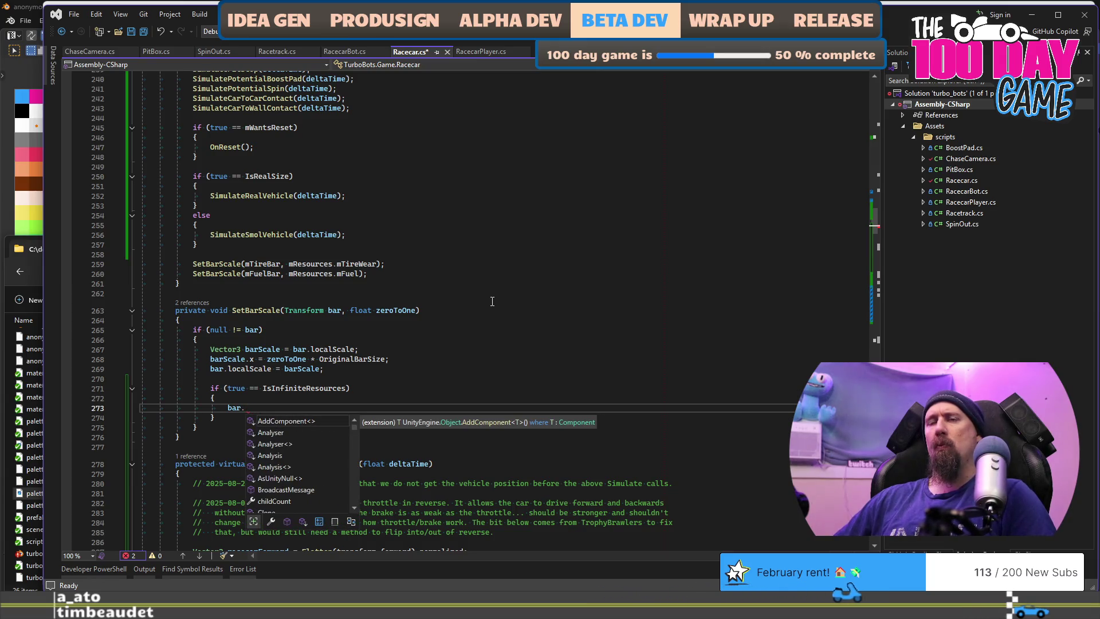
text(dis)
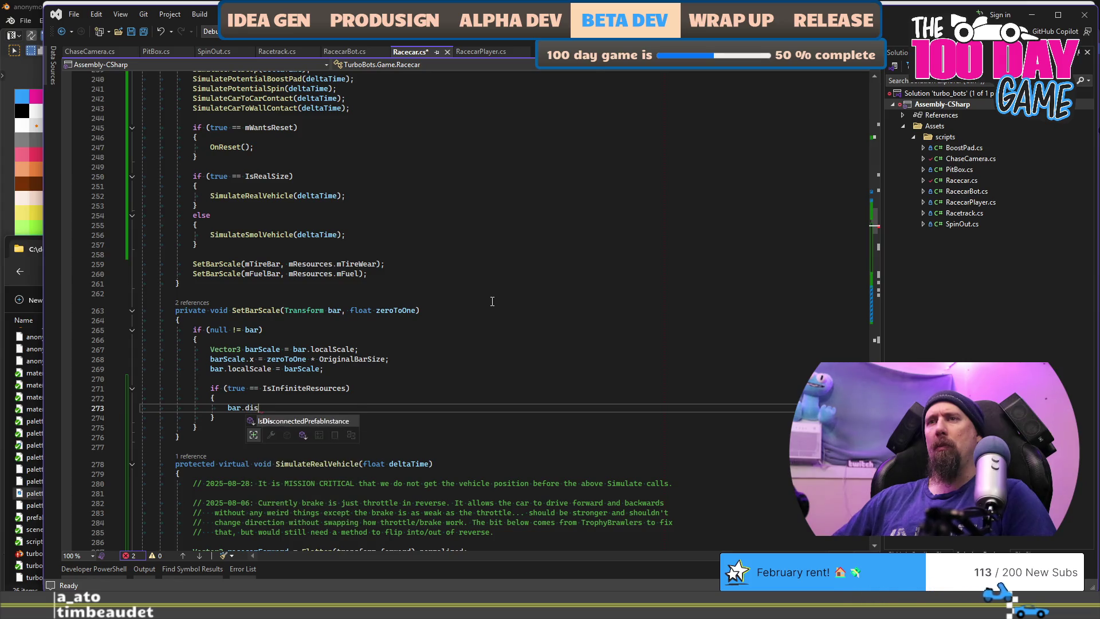
key(shift+Home)
key(BackSpace)
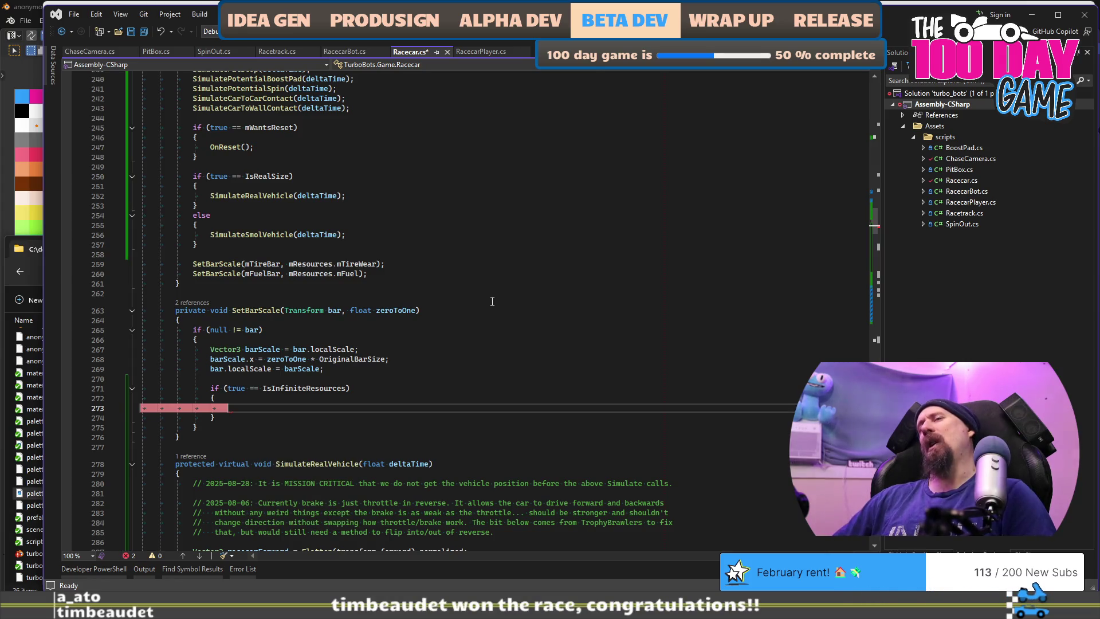
text(bar.gameObject.)
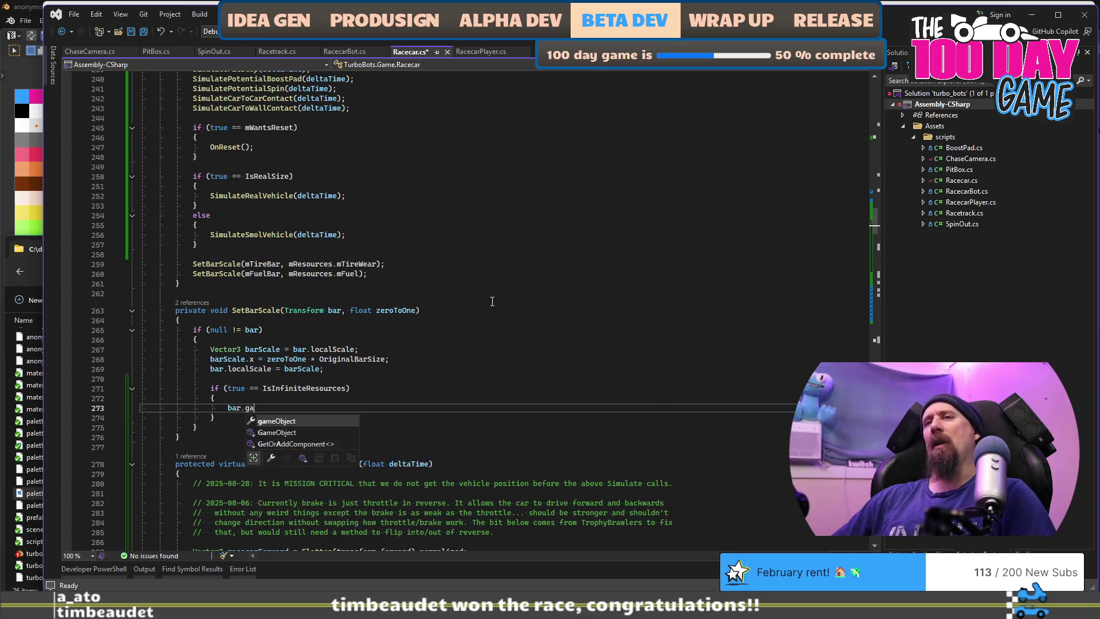
key(Down)
key(Down)
key(Down)
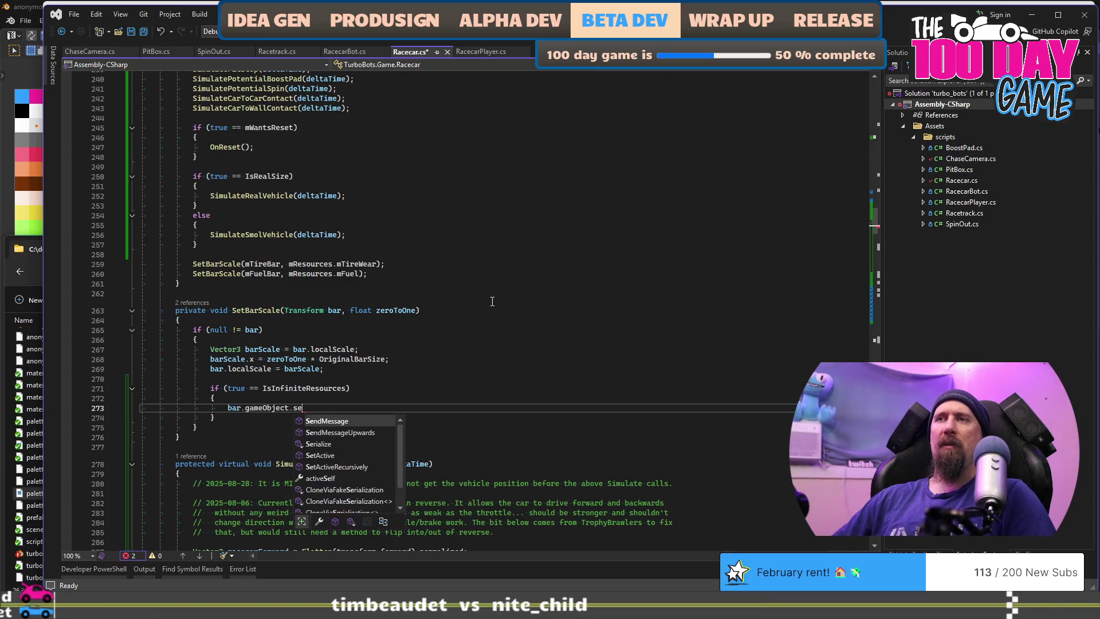
text(SetActive()
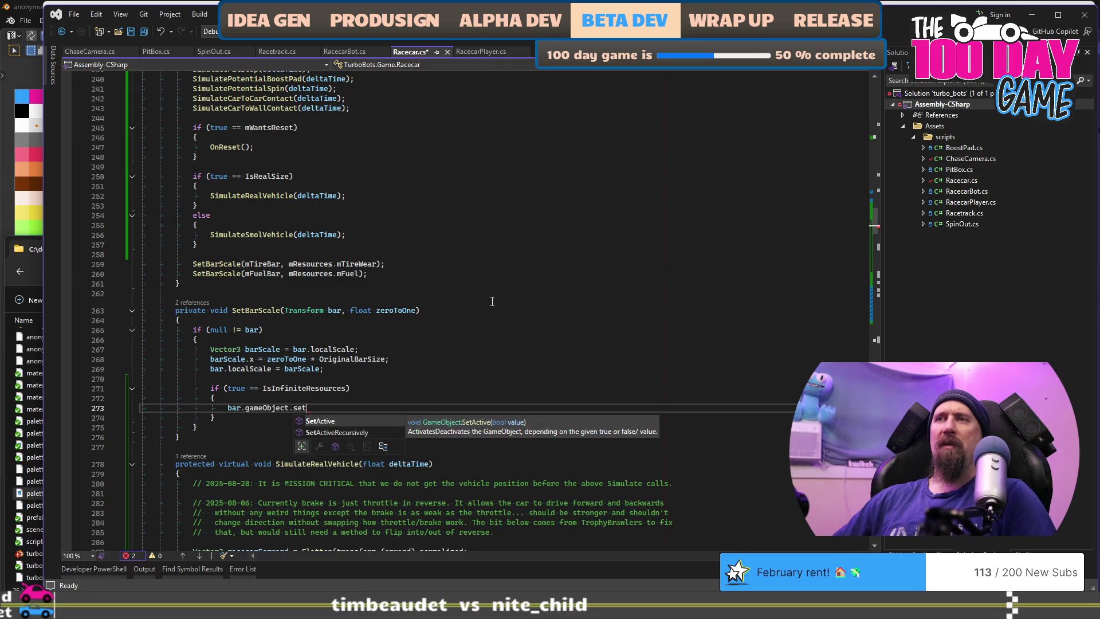
text(false);)
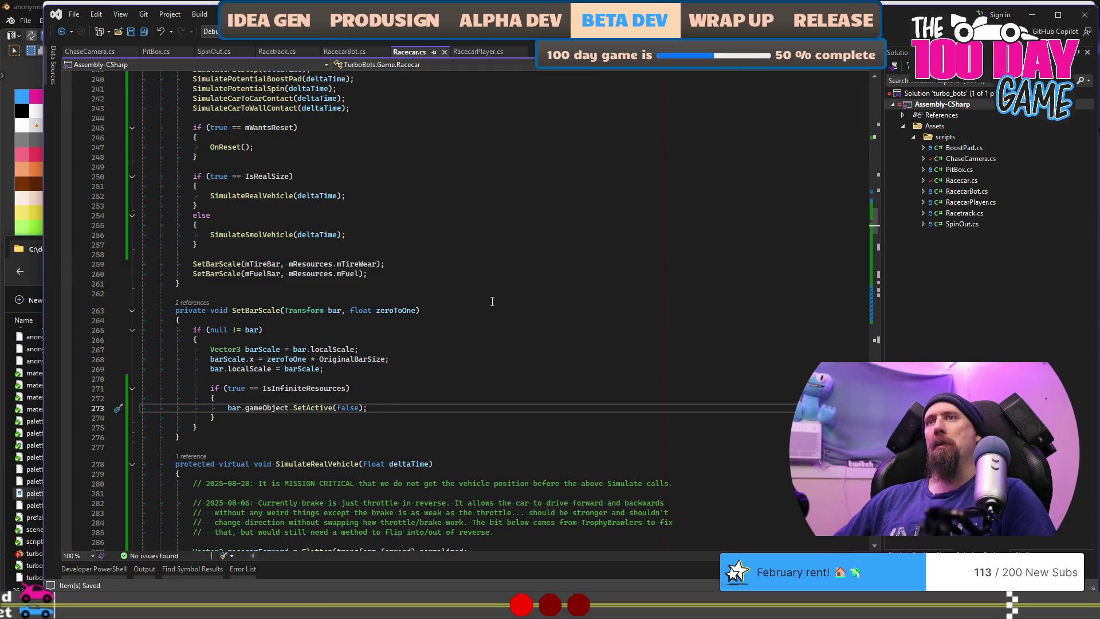
key(alt+Tab)
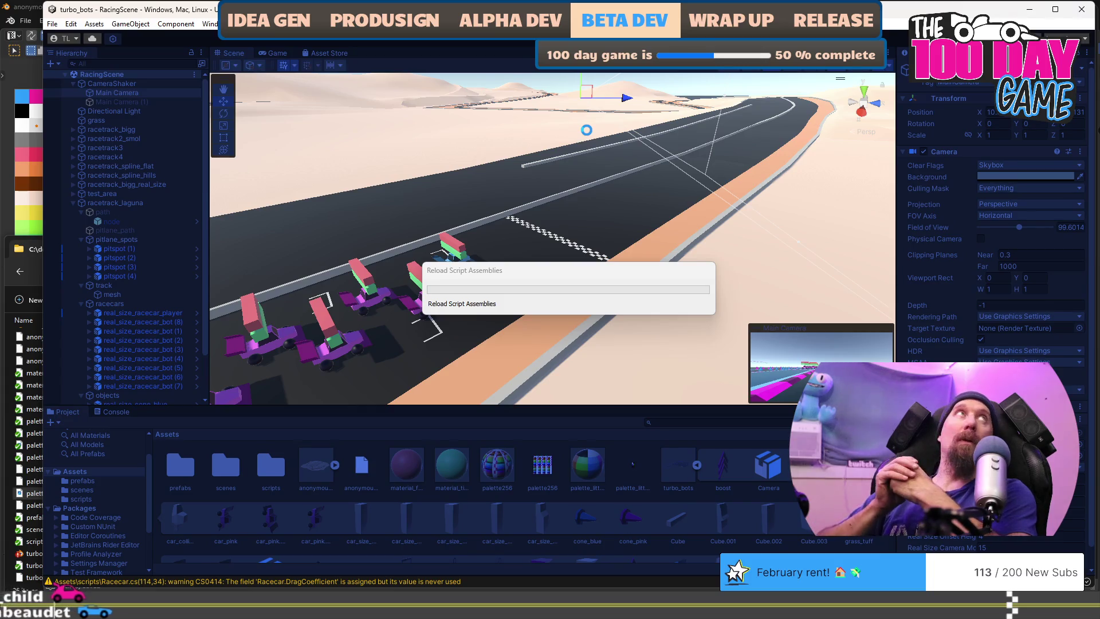
Drive the blue player car out of its pit onto the track with the W throttle key
key(w)
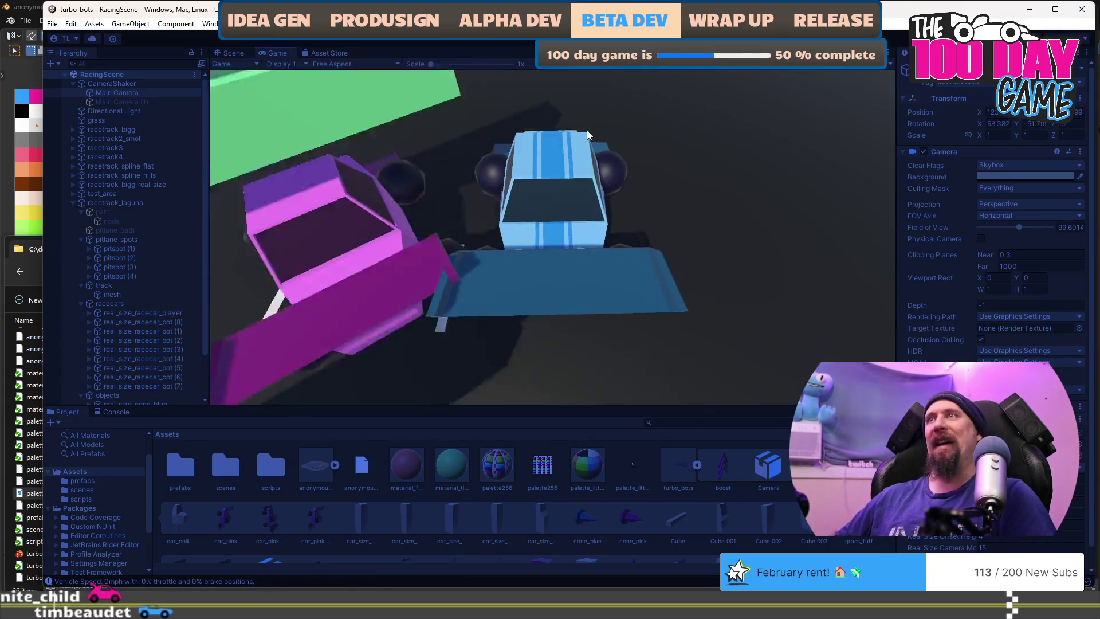